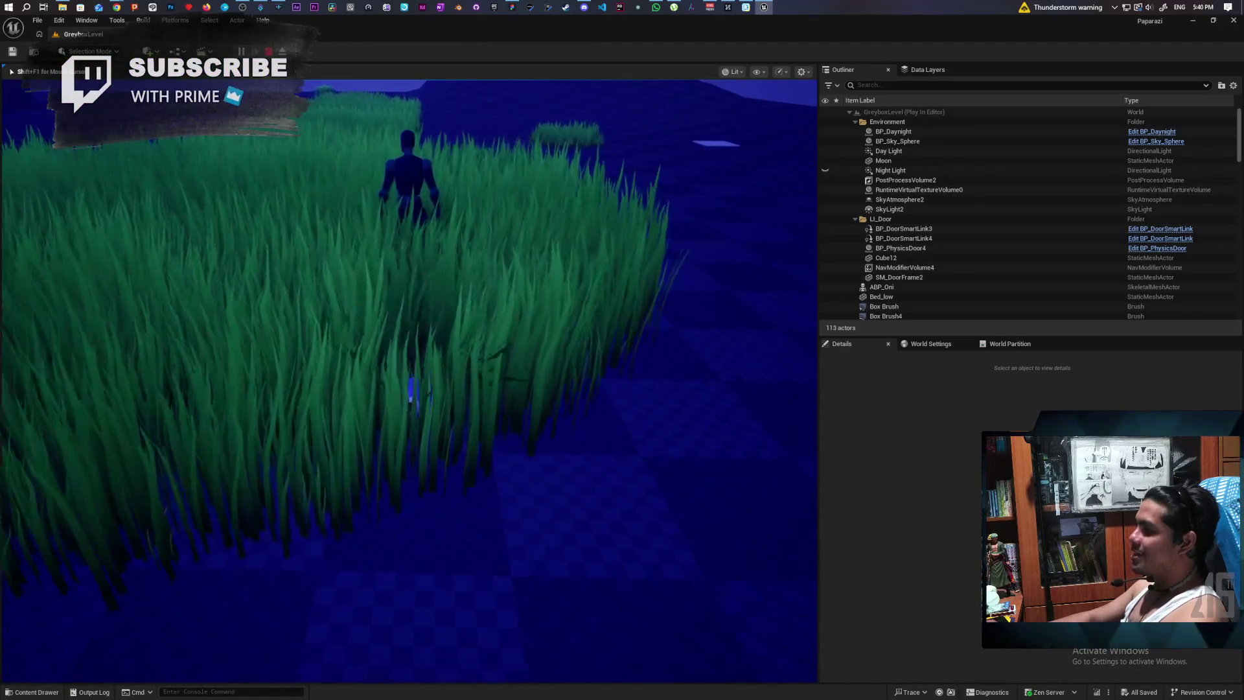
- Free the mouse from the running play-test, then return control to the game view
{"action": "key", "text": "shift+F1"}
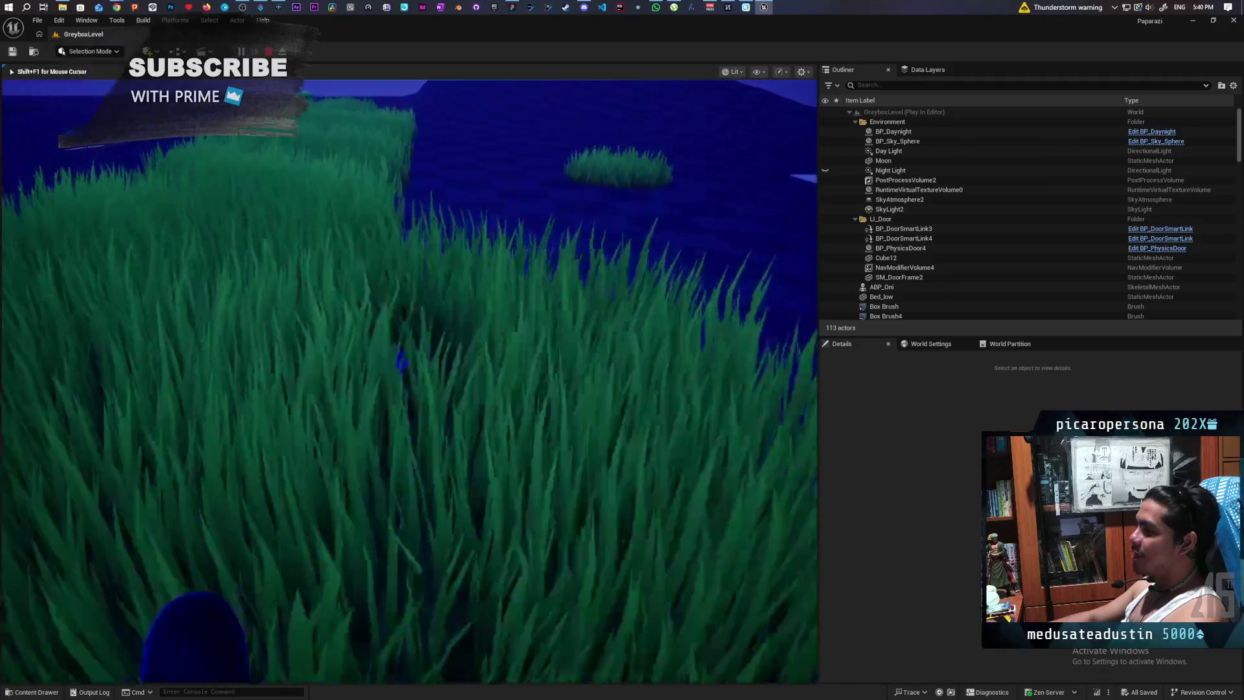
{"action": "left_click", "coordinate": [76, 110]}
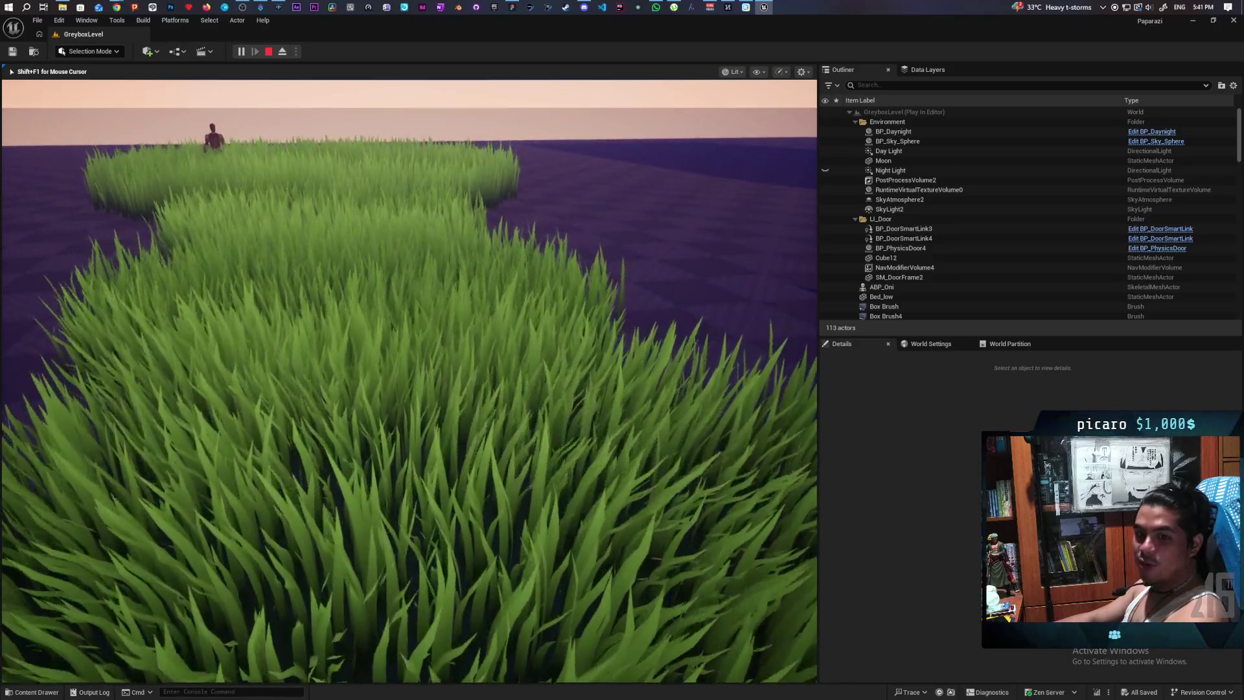
- Walk the character around the grass toward the far patch, then glance at the mind-map whiteboard and return
{"action": "key", "text": "w"}
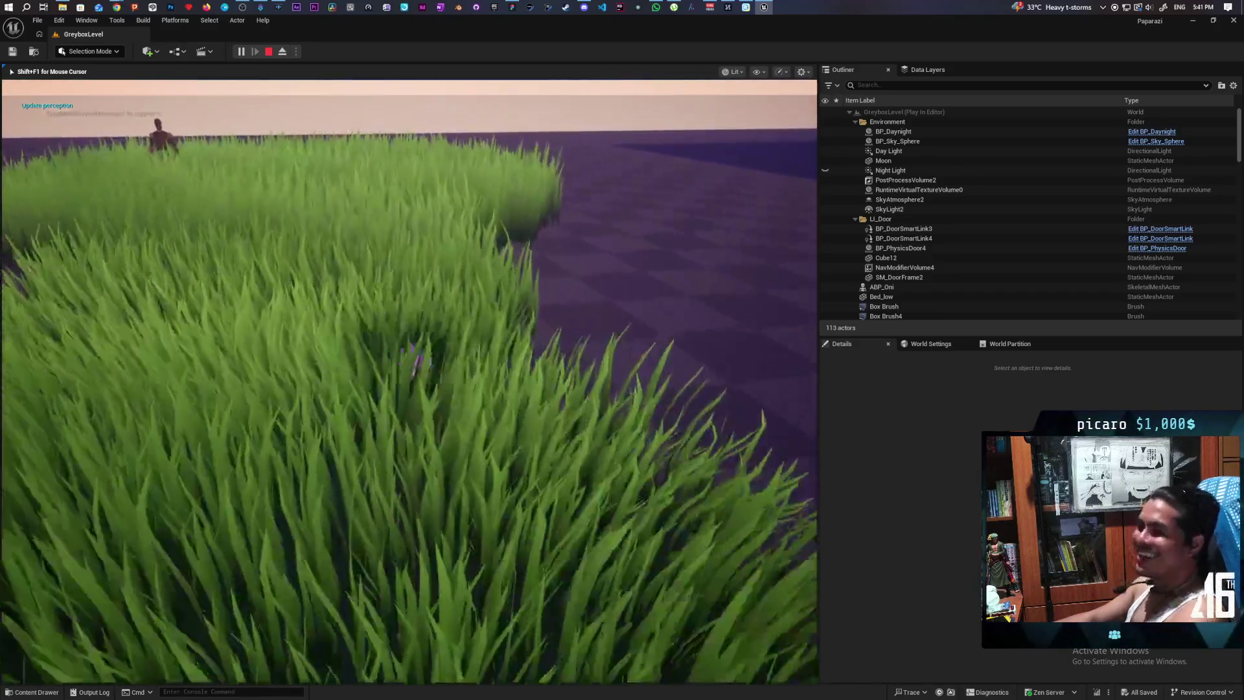
{"action": "key", "text": "w"}
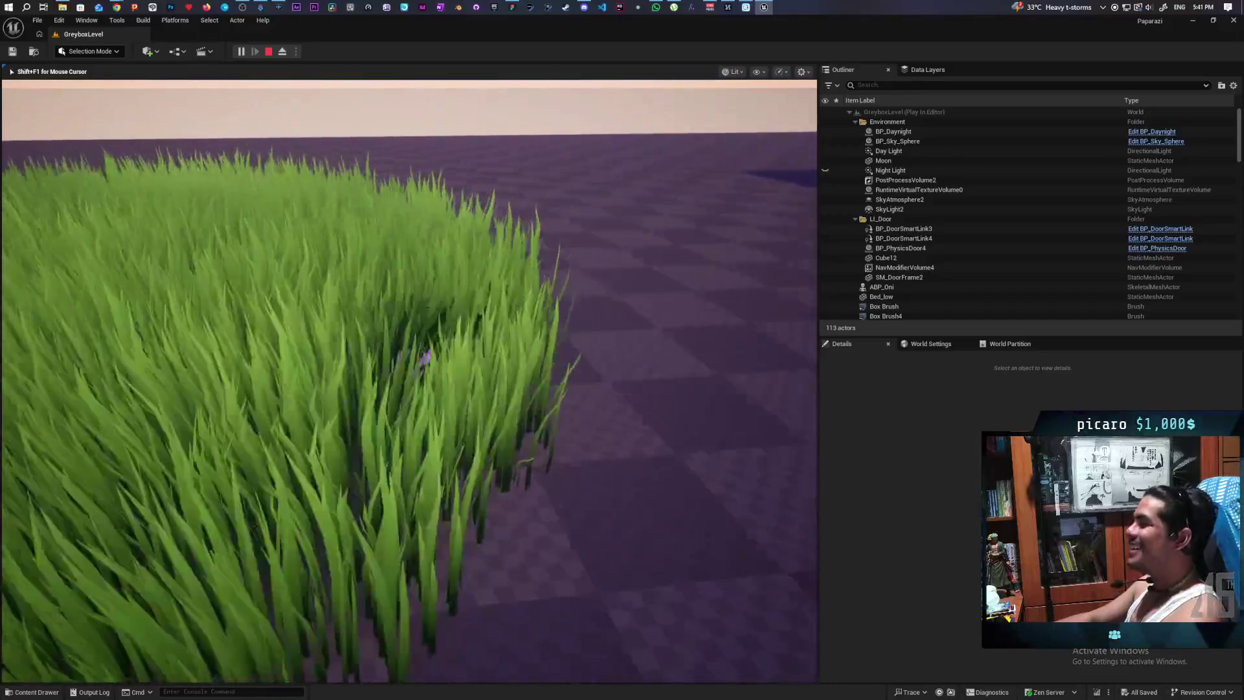
{"action": "key", "text": "w"}
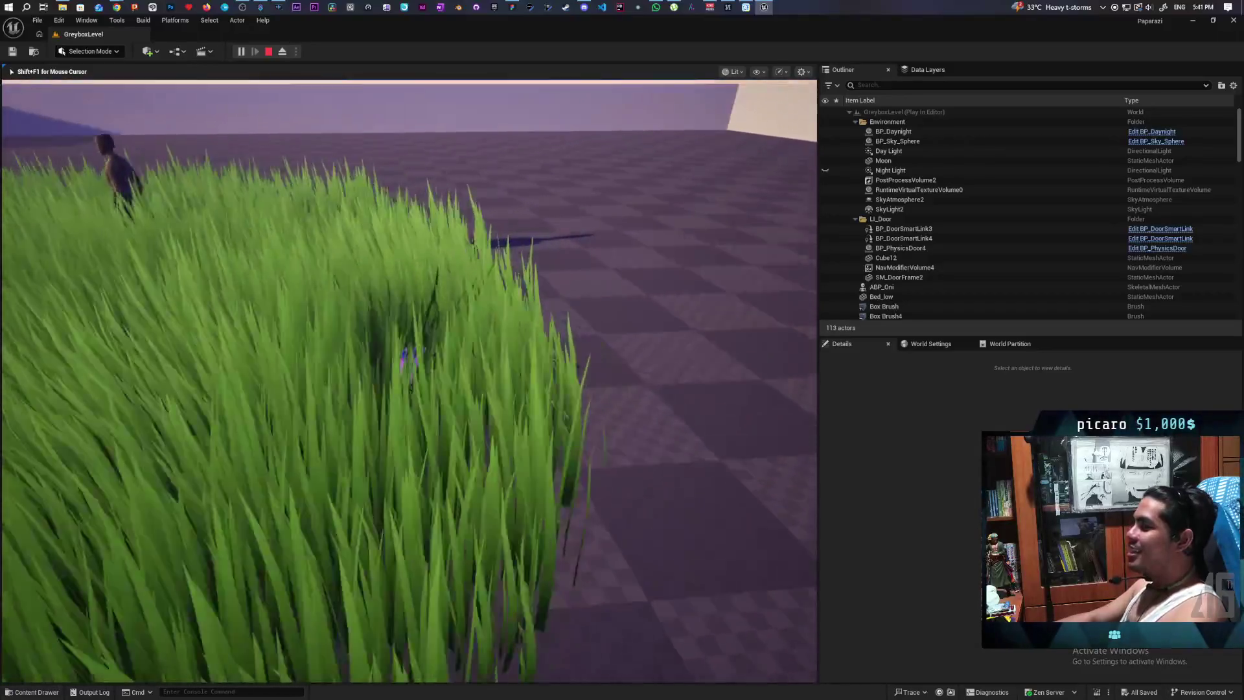
{"action": "key", "text": "w"}
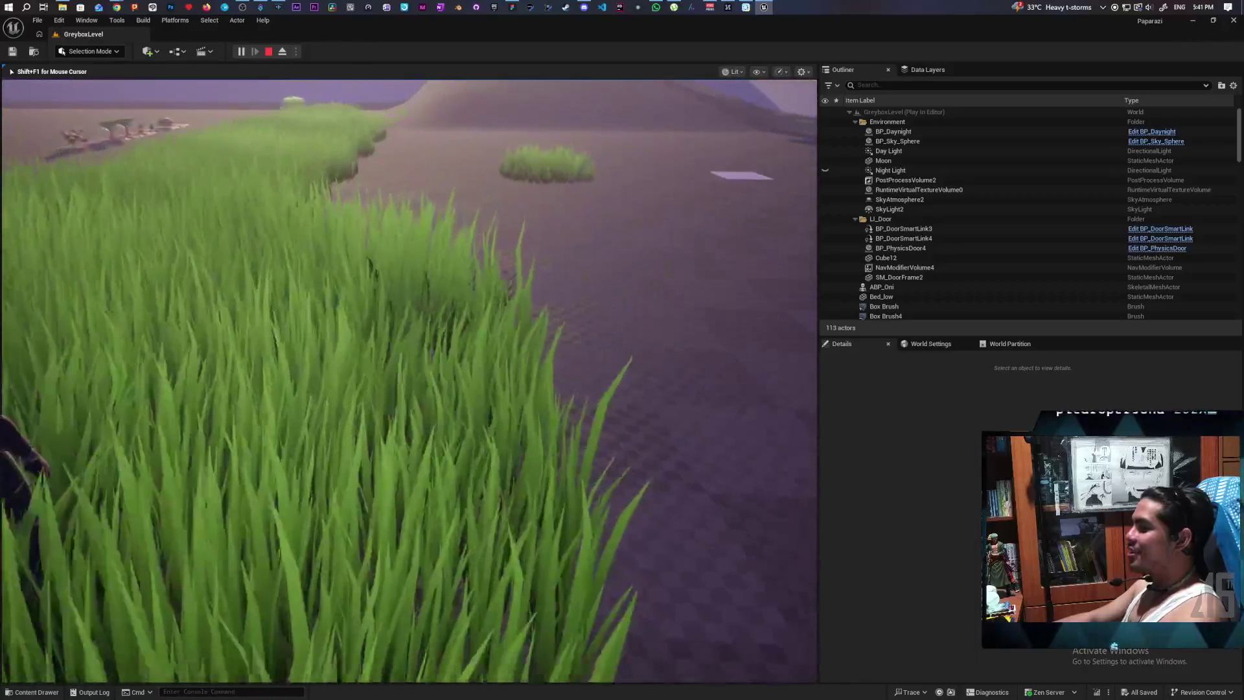
{"action": "key", "text": "w"}
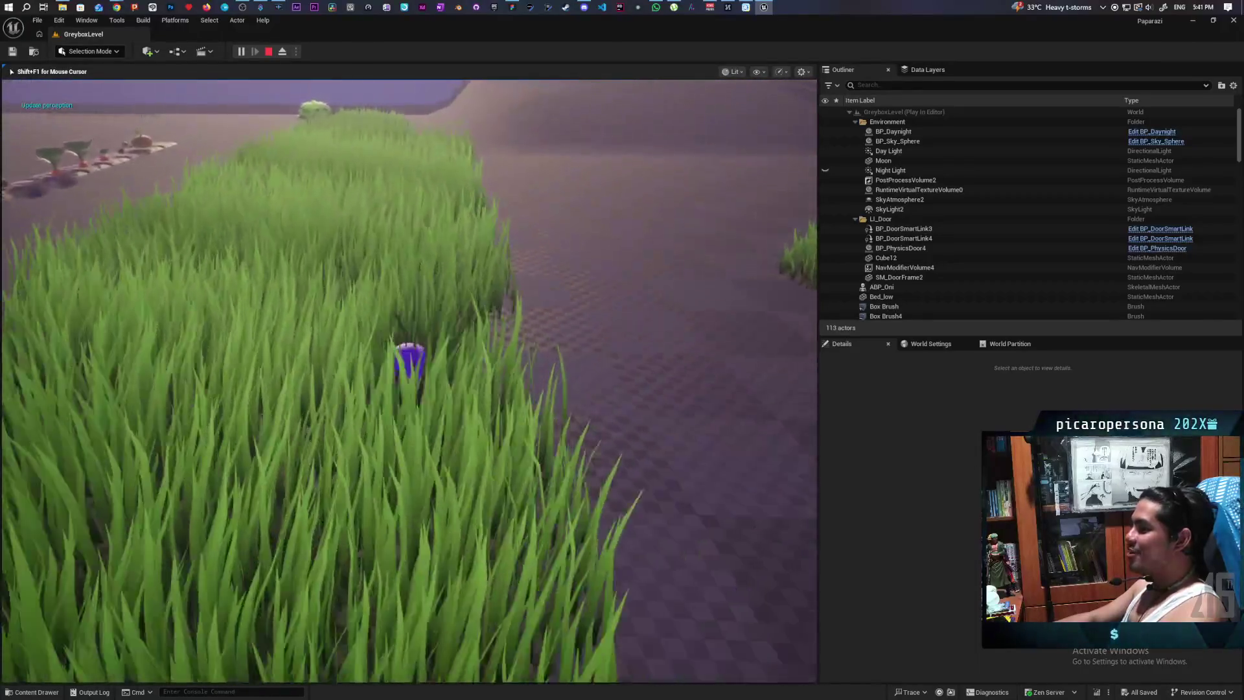
{"action": "key", "text": "w"}
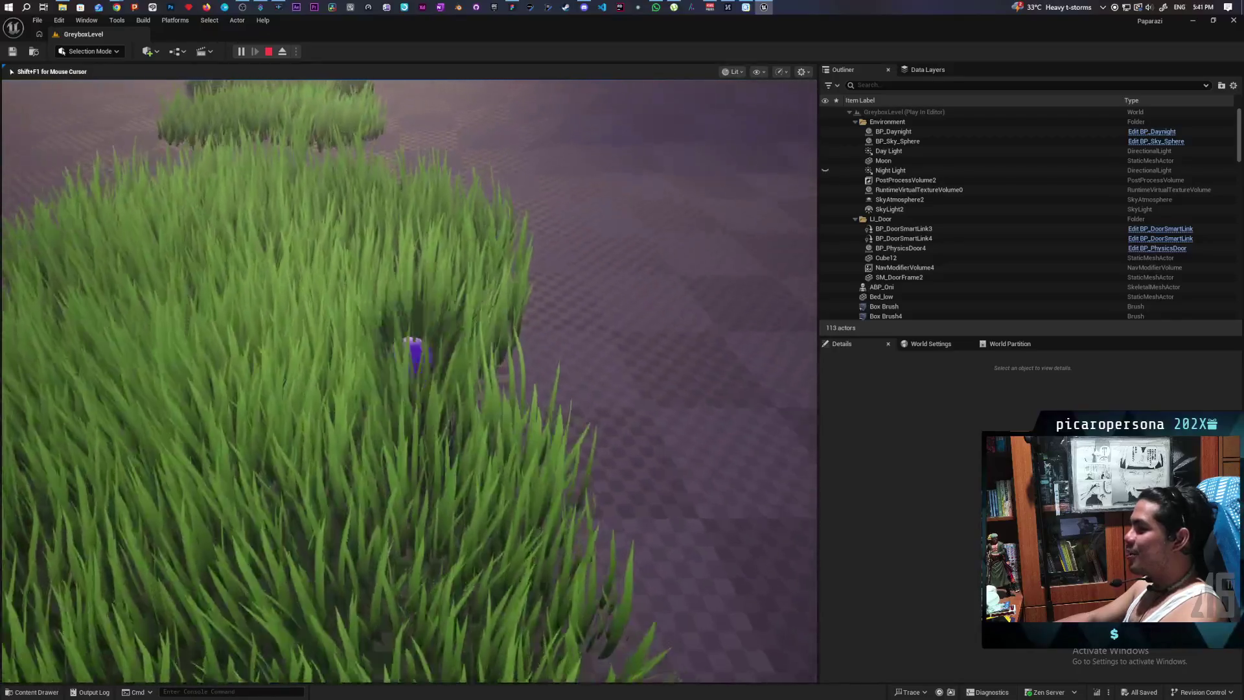
{"action": "key", "text": "w"}
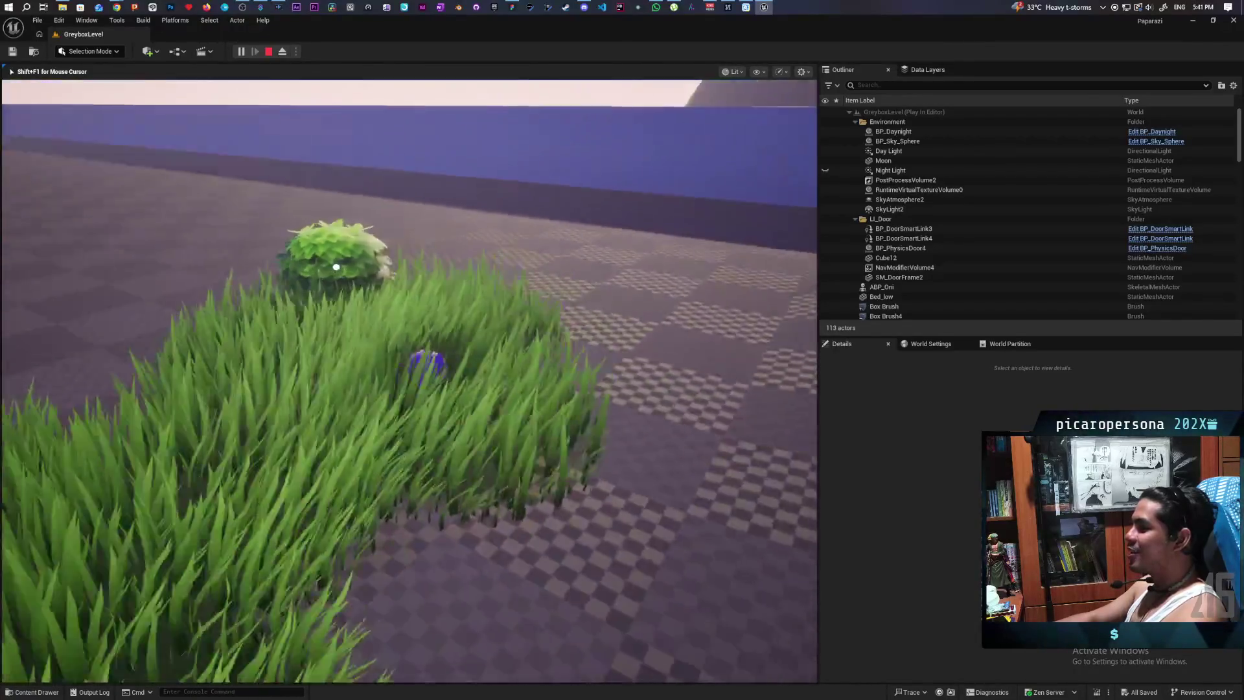
{"action": "key", "text": "w"}
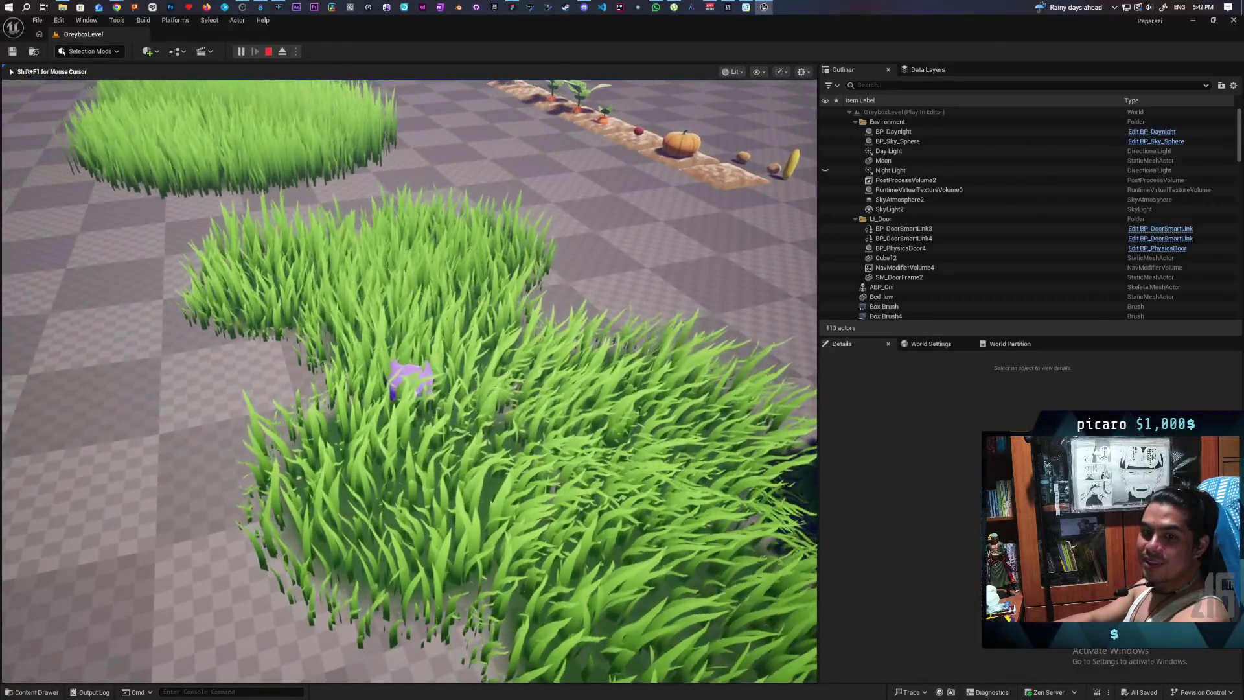
{"action": "key", "text": "alt+Tab"}
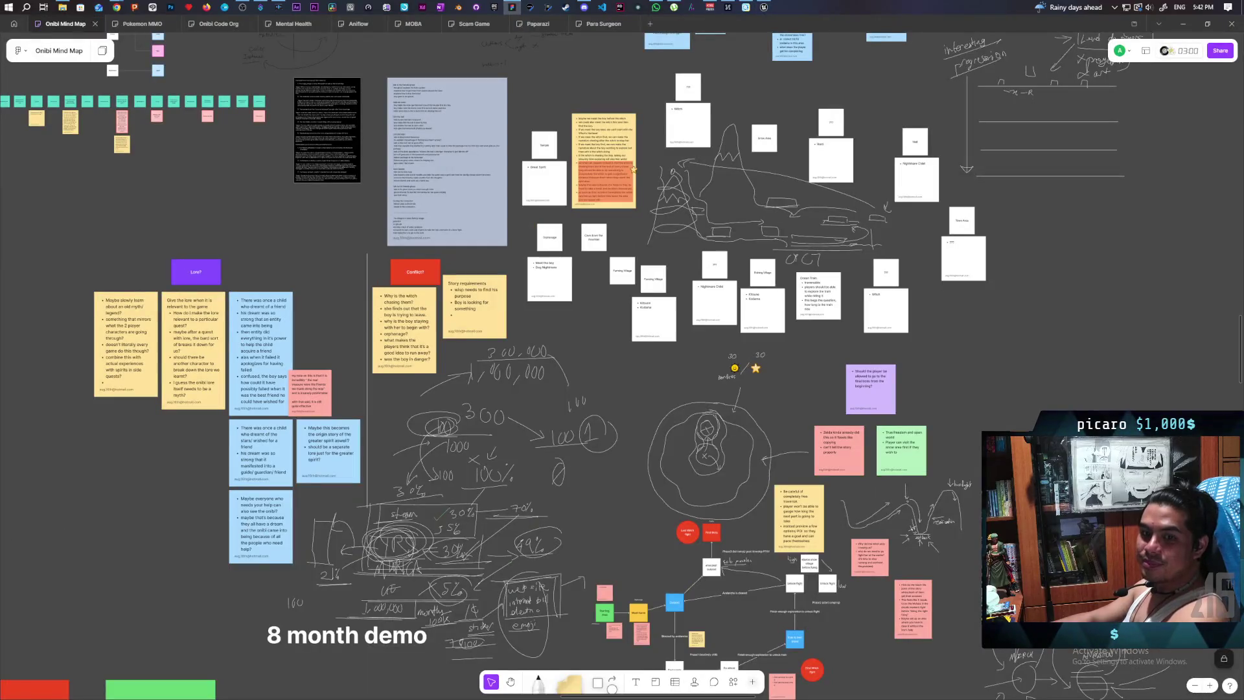
{"action": "left_click", "coordinate": [765, 7]}
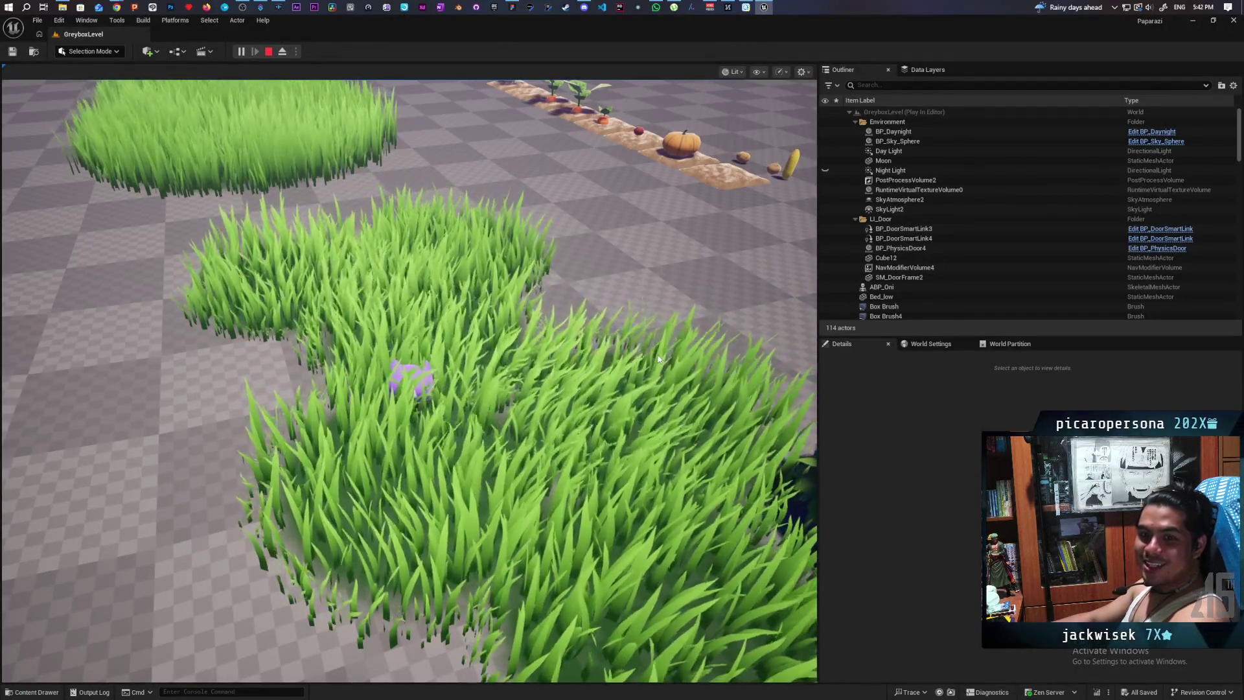
- Run the character along the grass strip and out onto the open checkered floor
{"action": "left_click", "coordinate": [658, 355]}
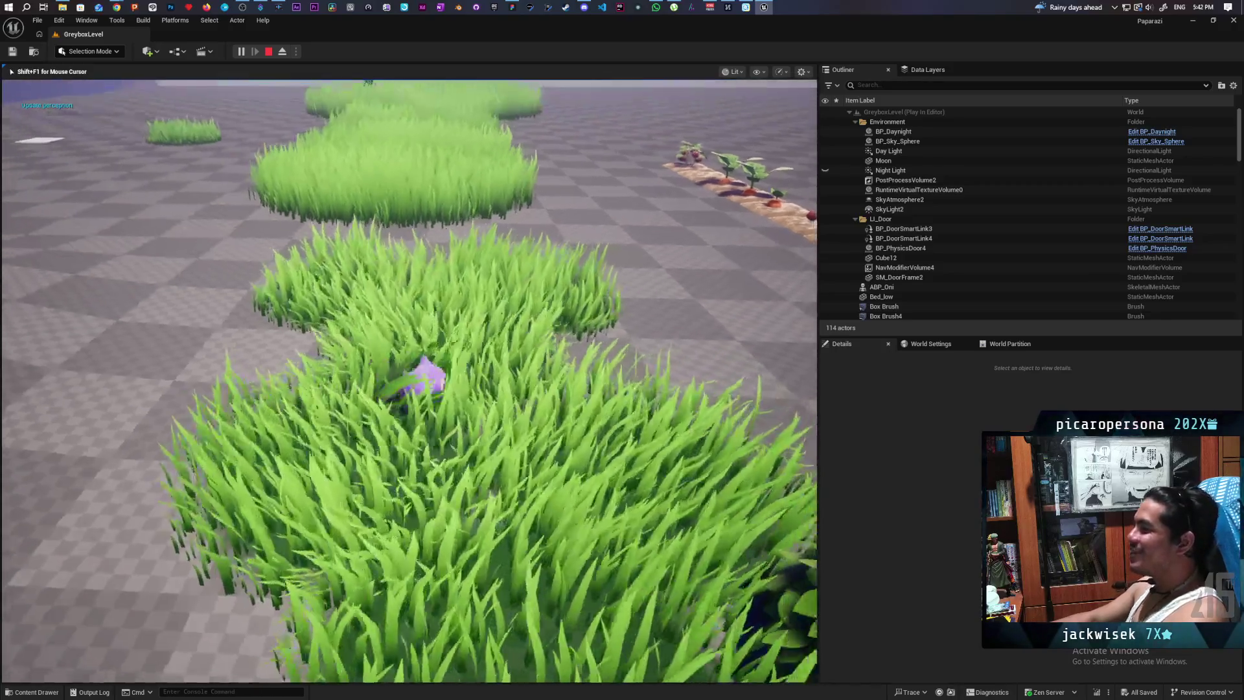
{"action": "key", "text": "w"}
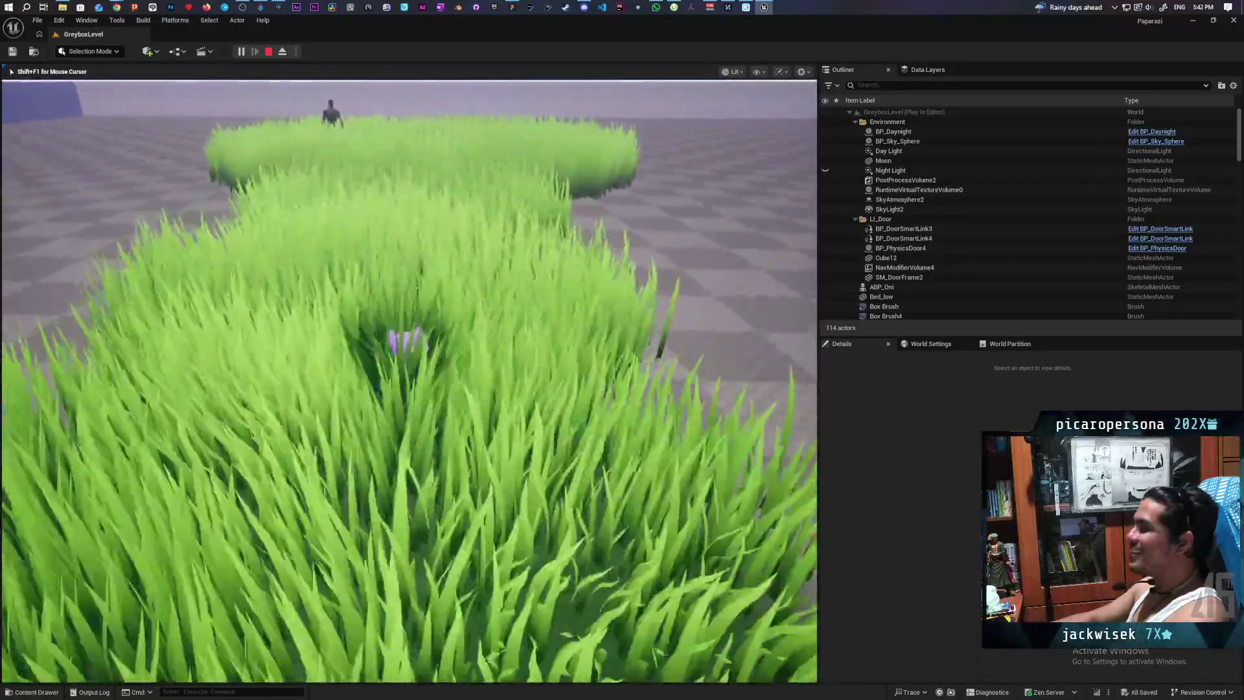
{"action": "key", "text": "s"}
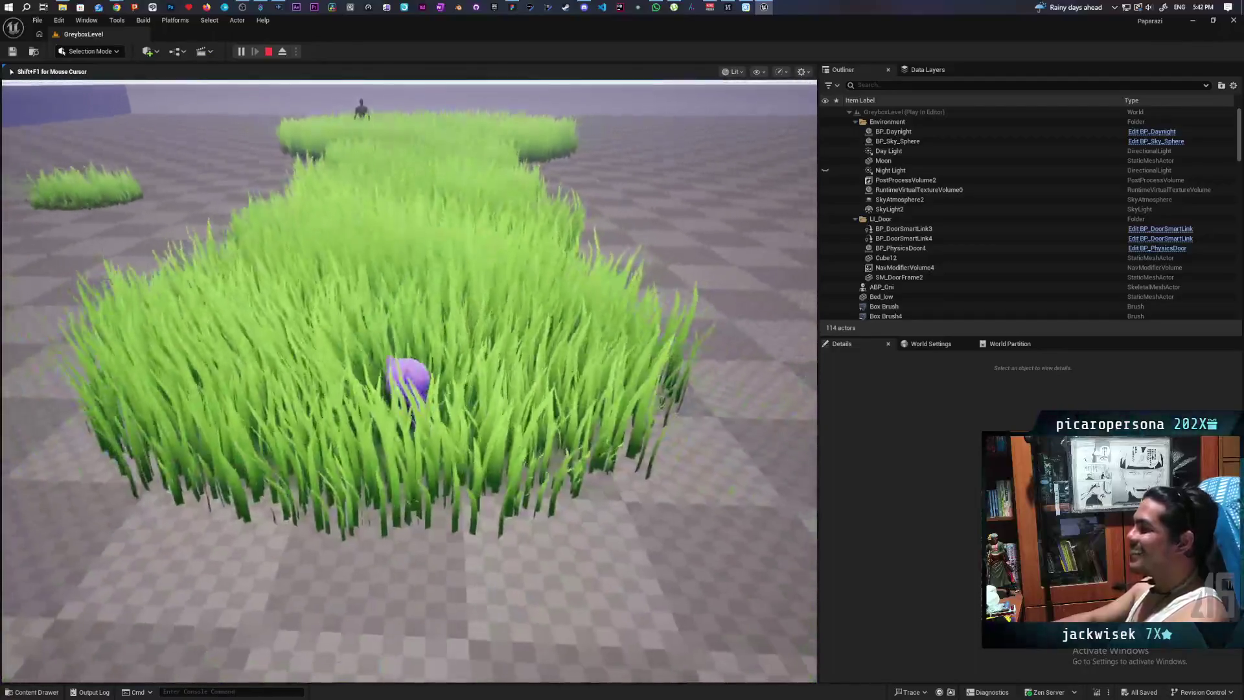
{"action": "key", "text": "w"}
{"action": "key", "text": "s"}
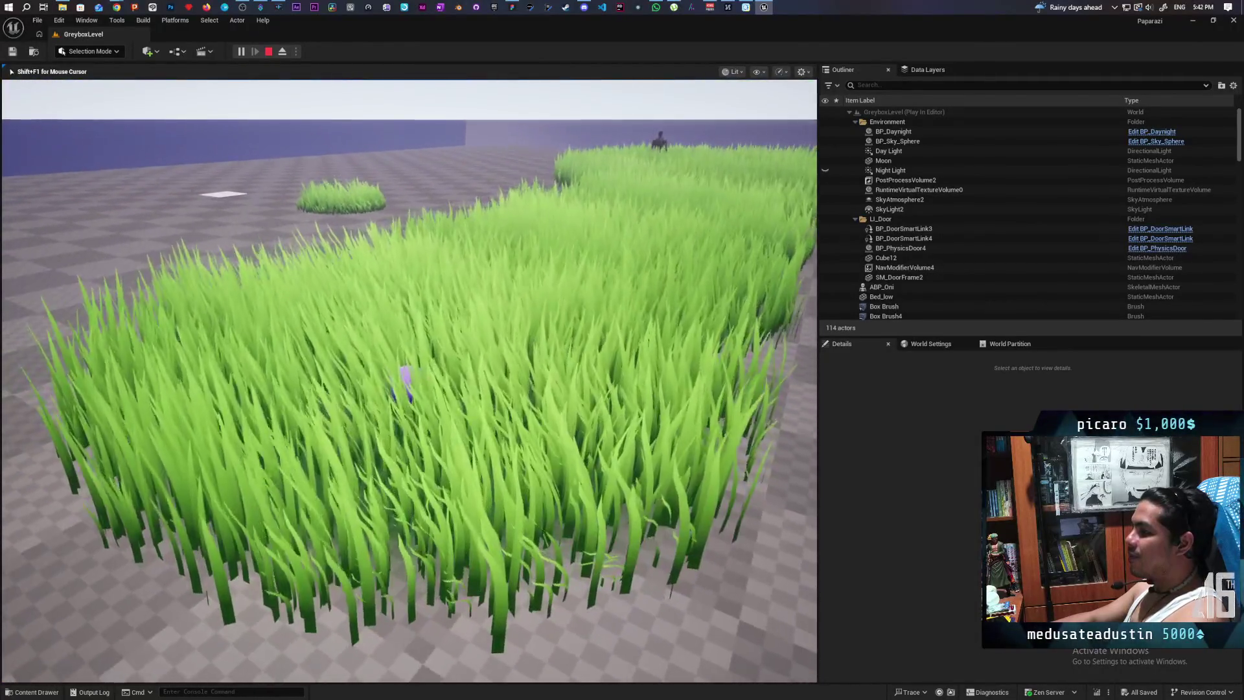
{"action": "key", "text": "w"}
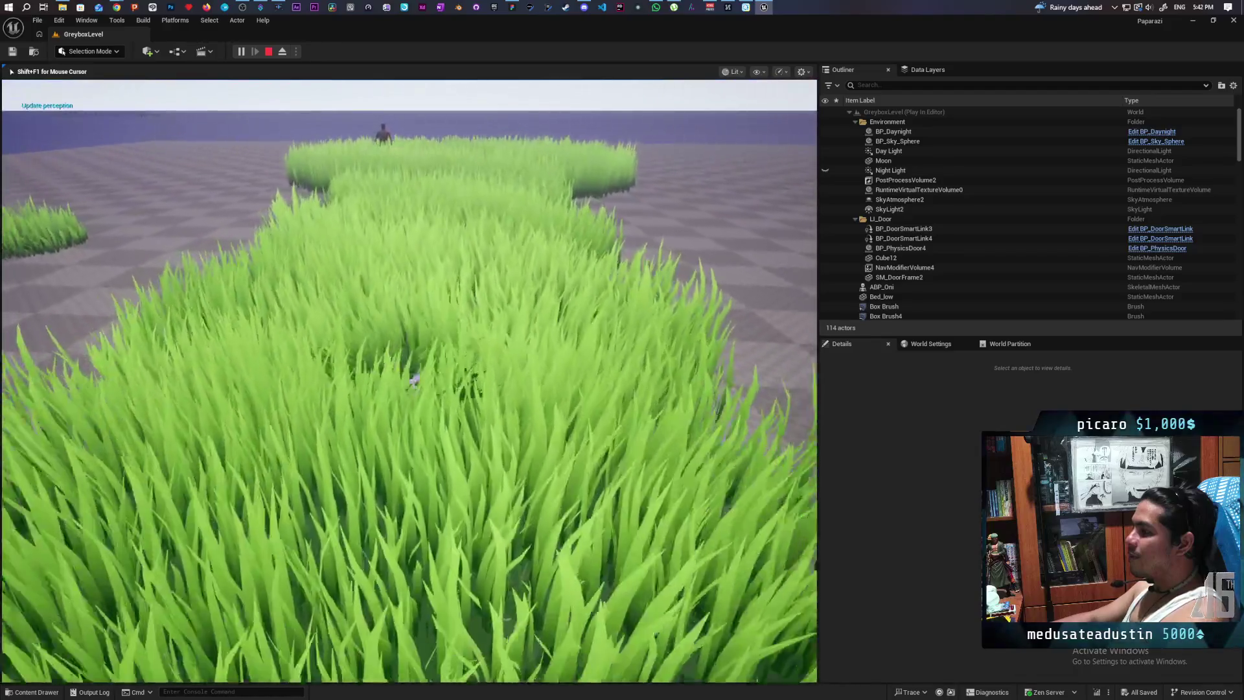
{"action": "key", "text": "a"}
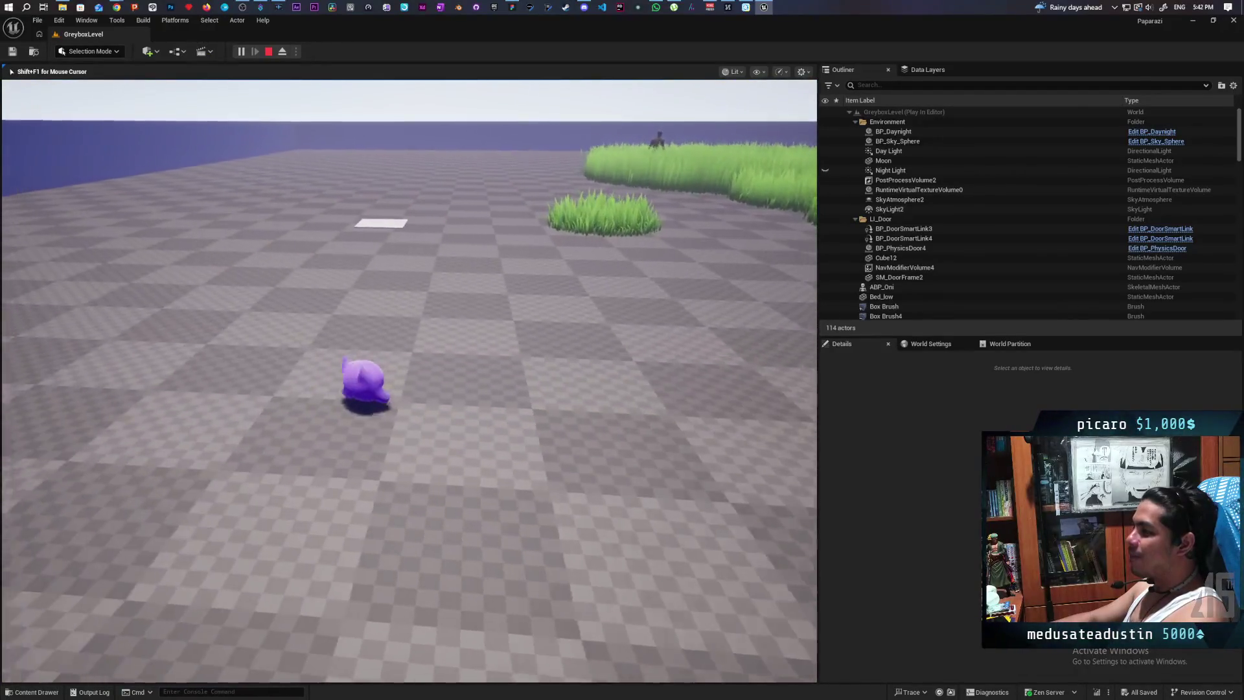
{"action": "key", "text": "w"}
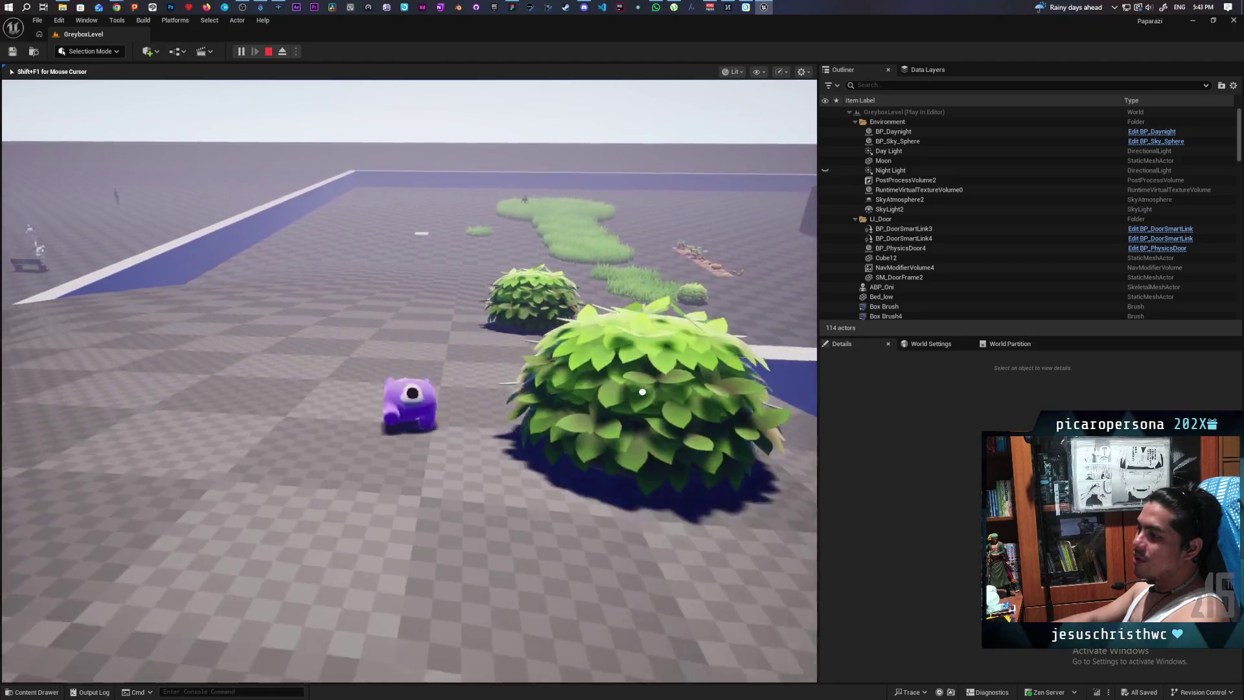
- Walk the character past the bushes and back out of the grass, then end the play session
{"action": "key", "text": "a"}
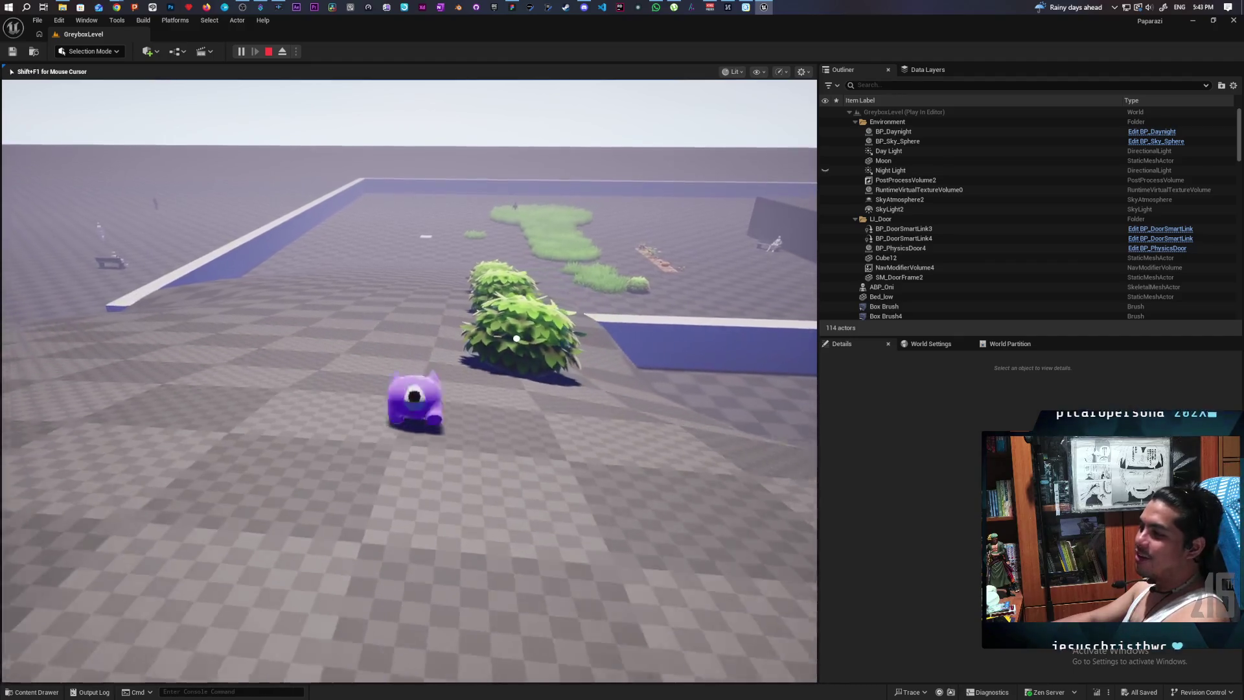
{"action": "key", "text": "w"}
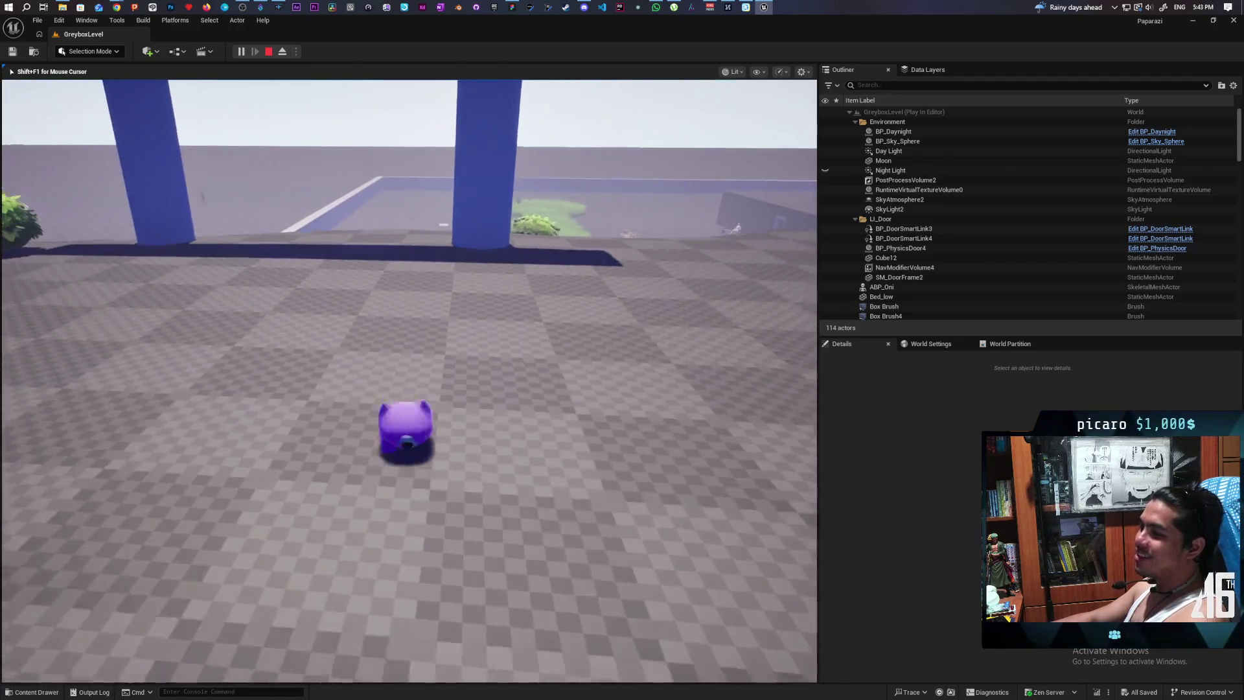
{"action": "key", "text": "w"}
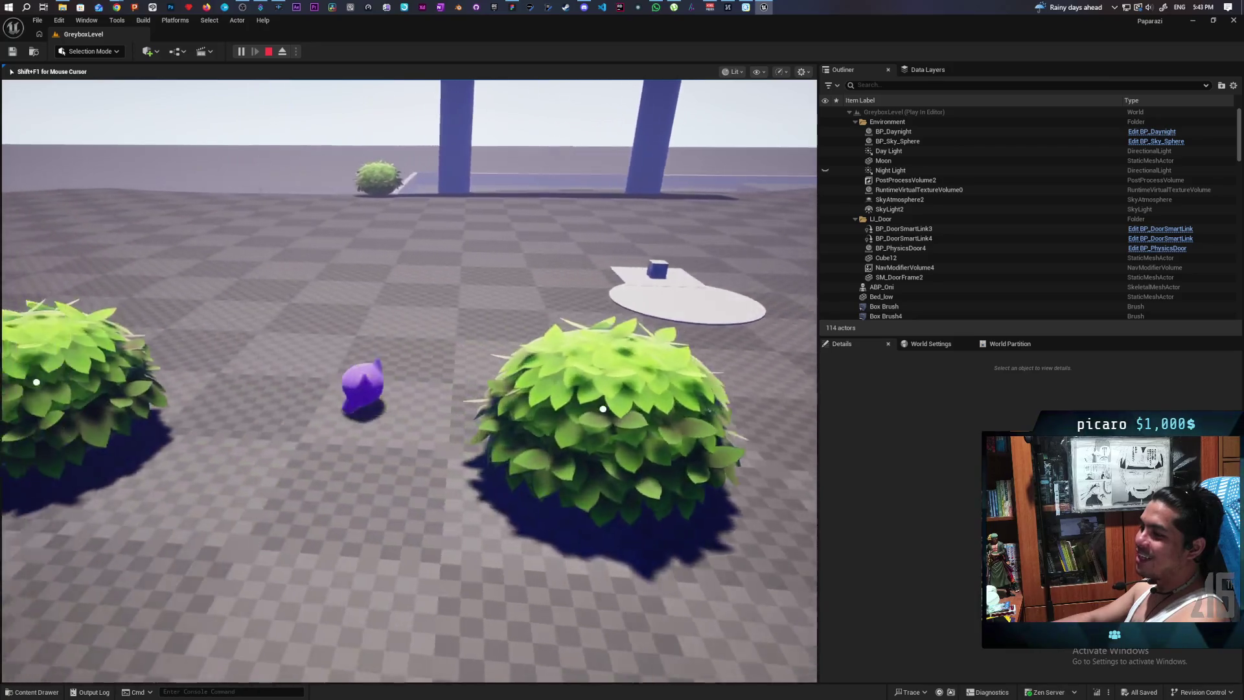
{"action": "key", "text": "a"}
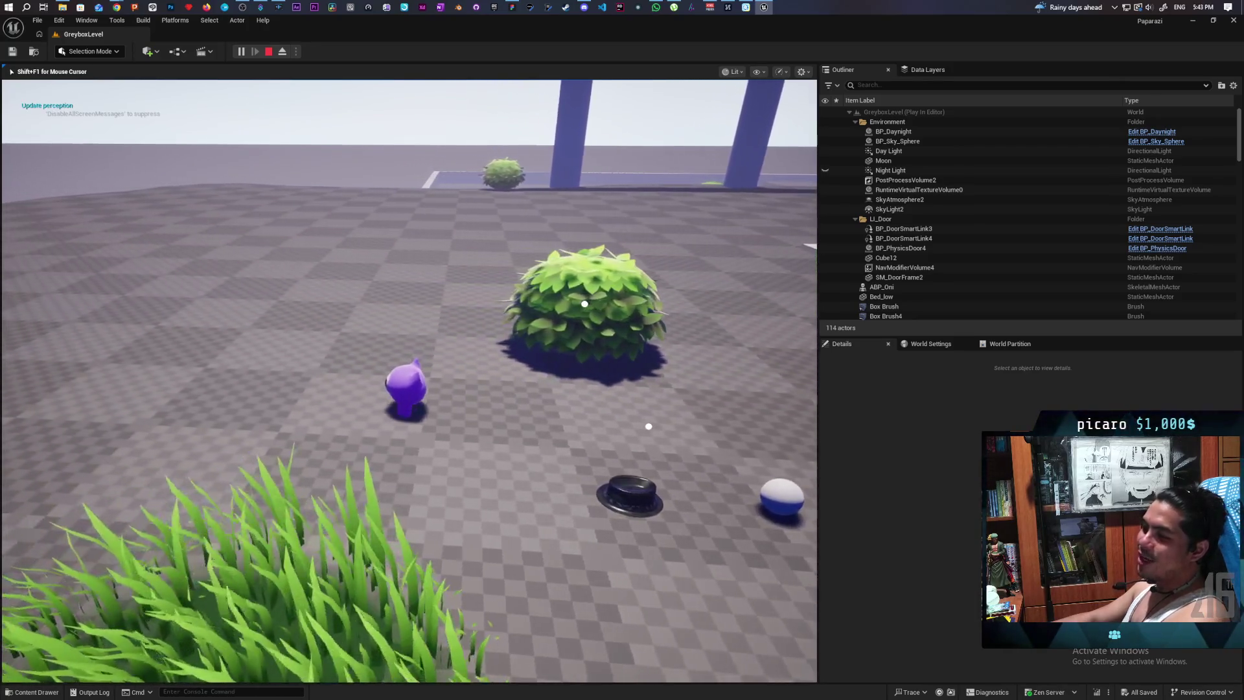
{"action": "key", "text": "s"}
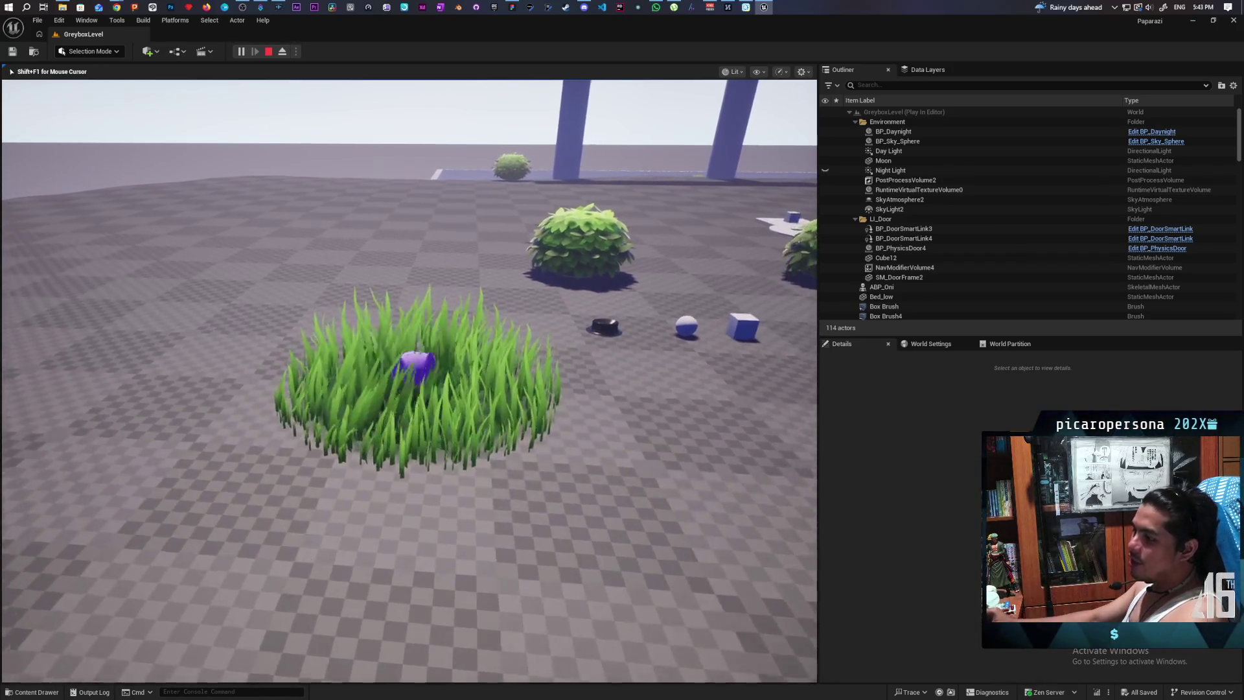
{"action": "key", "text": "w"}
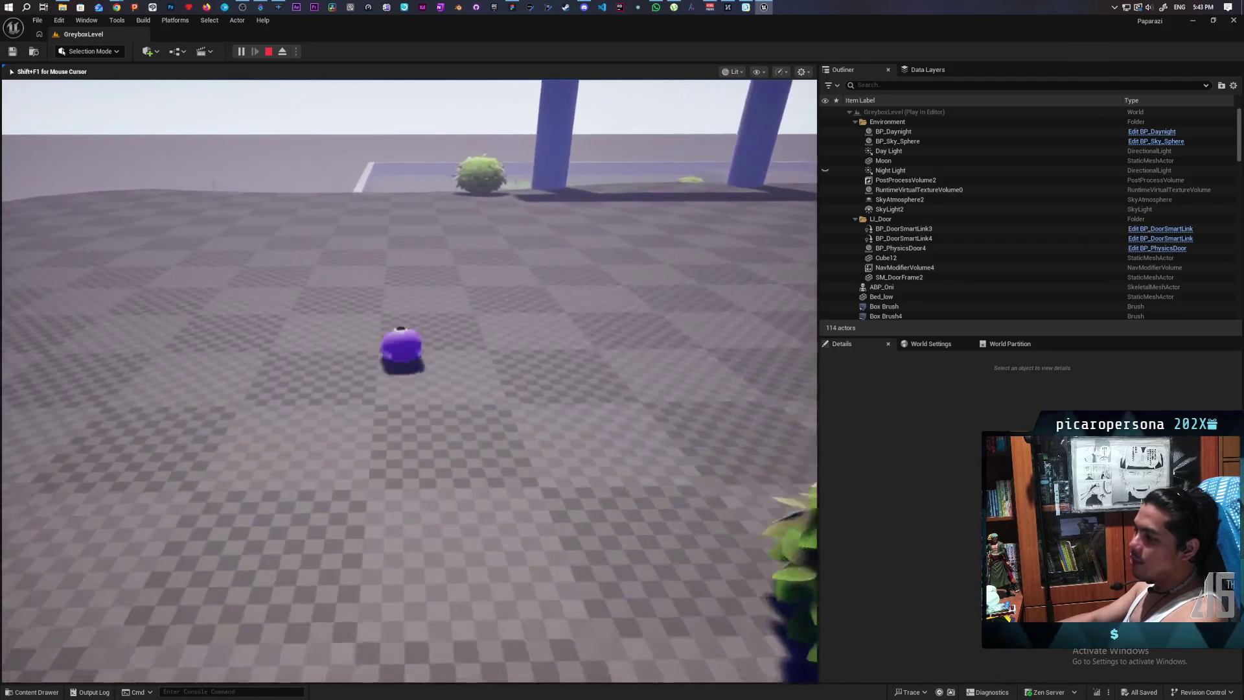
{"action": "key", "text": "Escape"}
- Set play to 2 players as a Listen Server and restore the editor window to a smaller size
{"action": "left_click", "coordinate": [296, 51]}
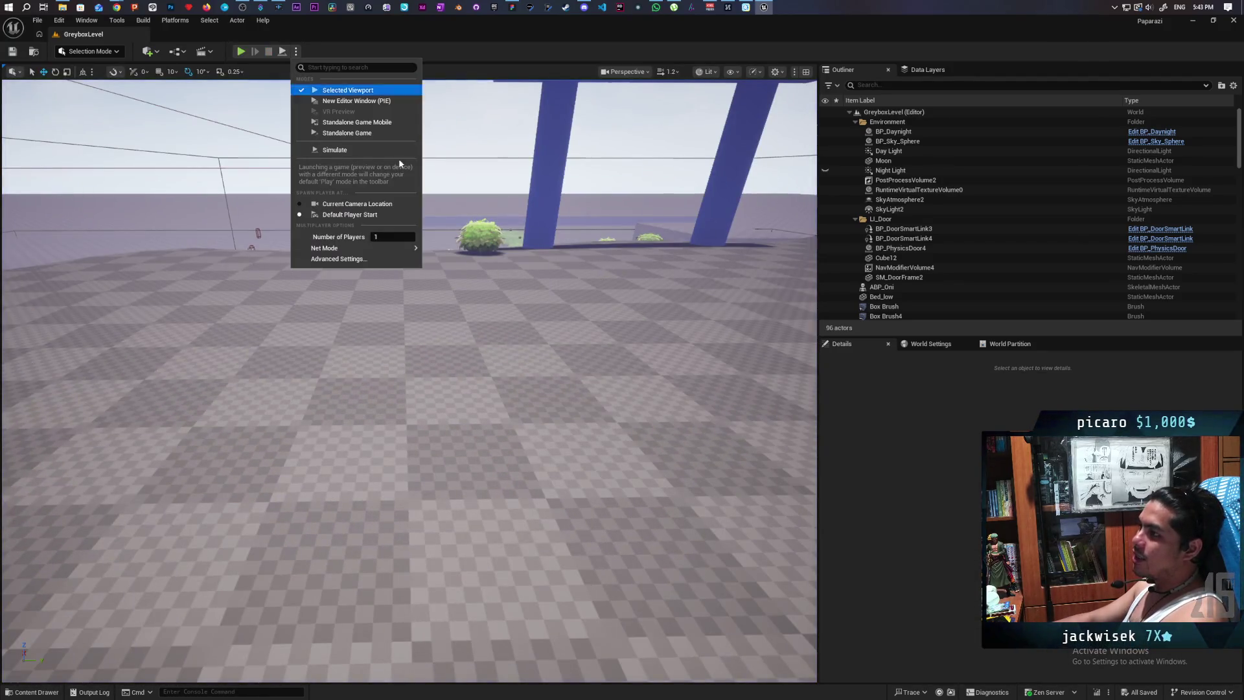
{"action": "left_click", "coordinate": [388, 236]}
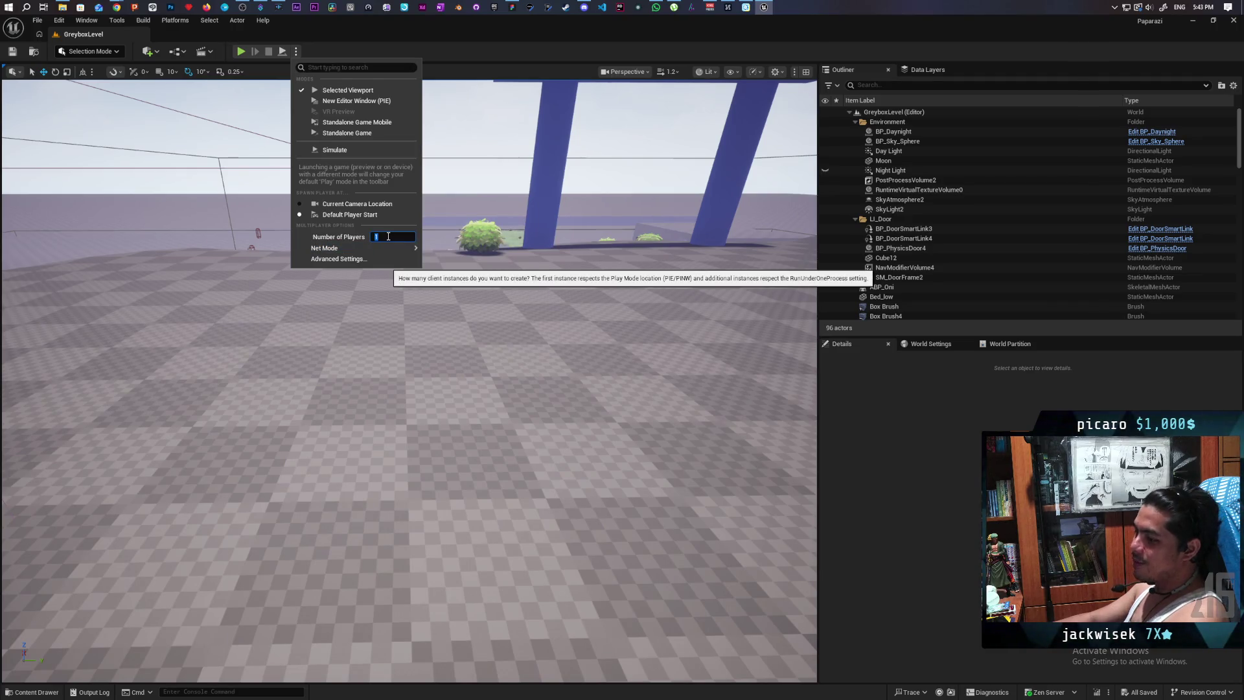
{"action": "type", "text": "2"}
{"action": "left_click", "coordinate": [443, 263]}
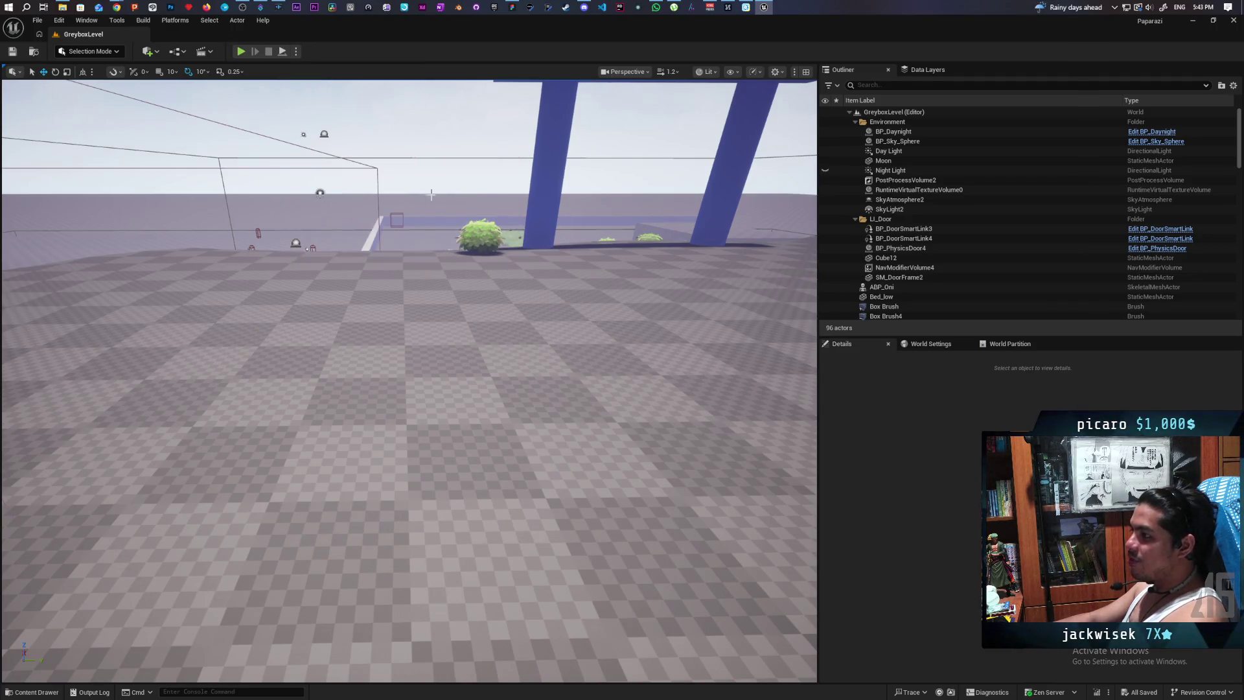
{"action": "mouse_move", "coordinate": [379, 39]}
{"action": "left_mouse_down"}
{"action": "mouse_move", "coordinate": [667, 60]}
{"action": "mouse_move", "coordinate": [748, 33]}
{"action": "left_mouse_up"}
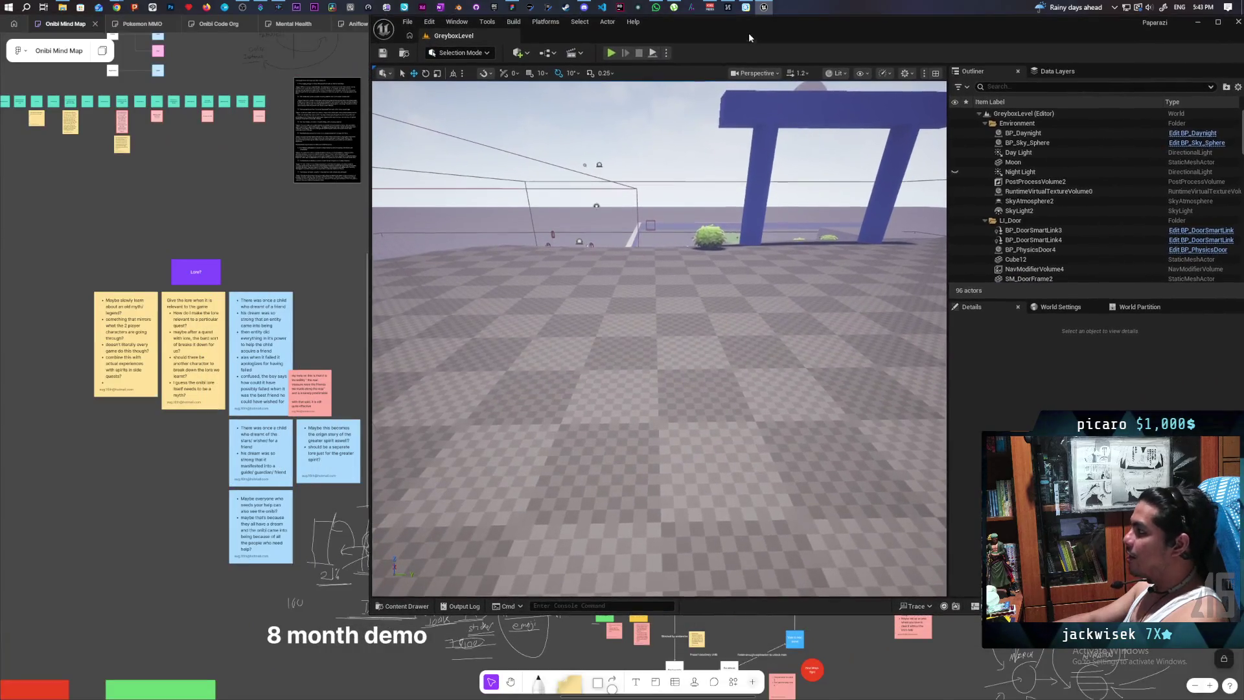
{"action": "left_click", "coordinate": [611, 52]}
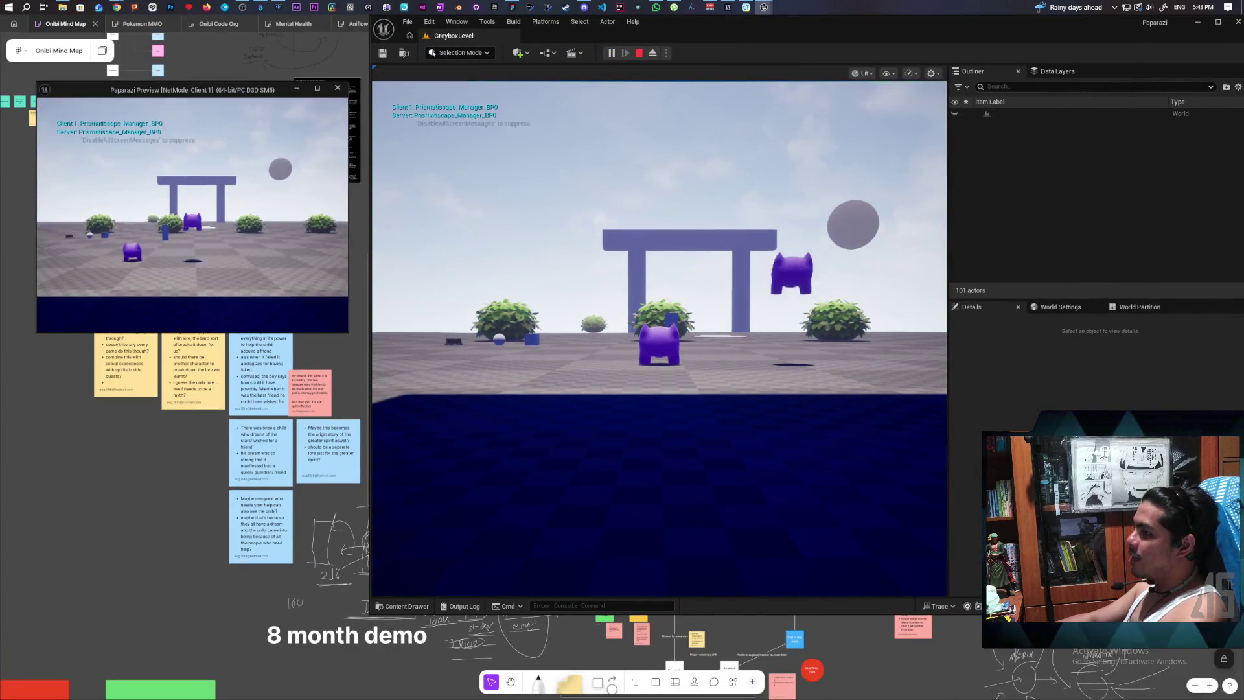
{"action": "left_click", "coordinate": [659, 336]}
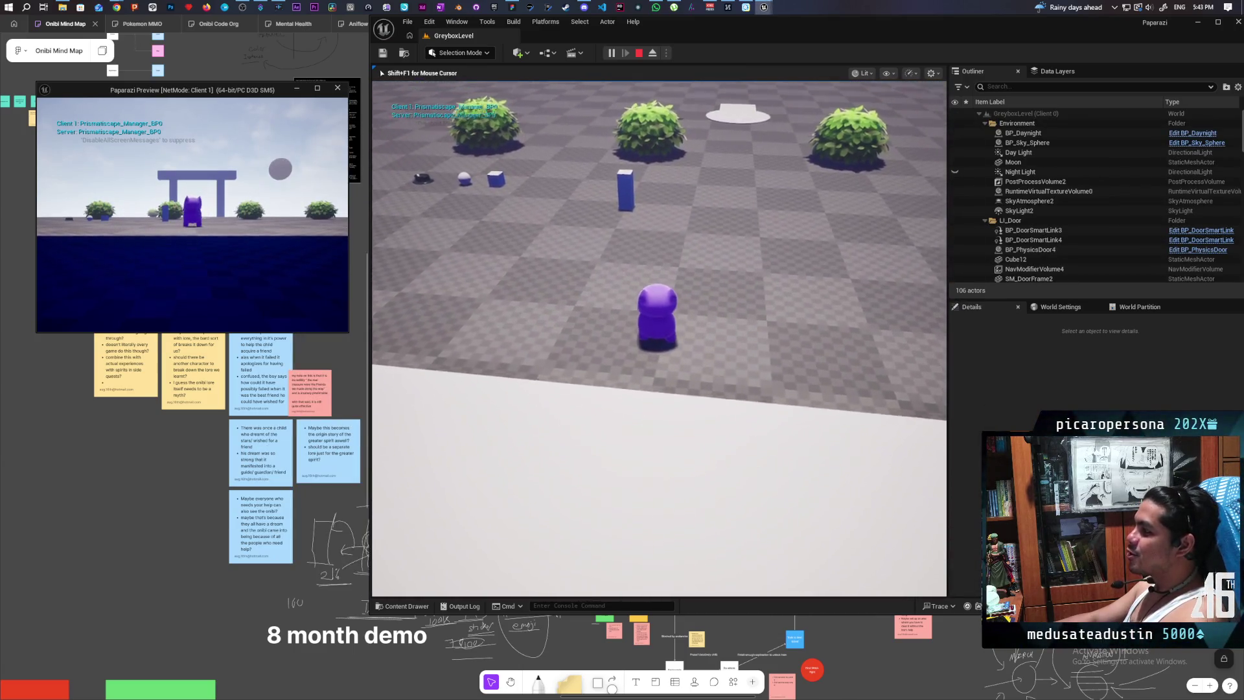
{"action": "key", "text": "w"}
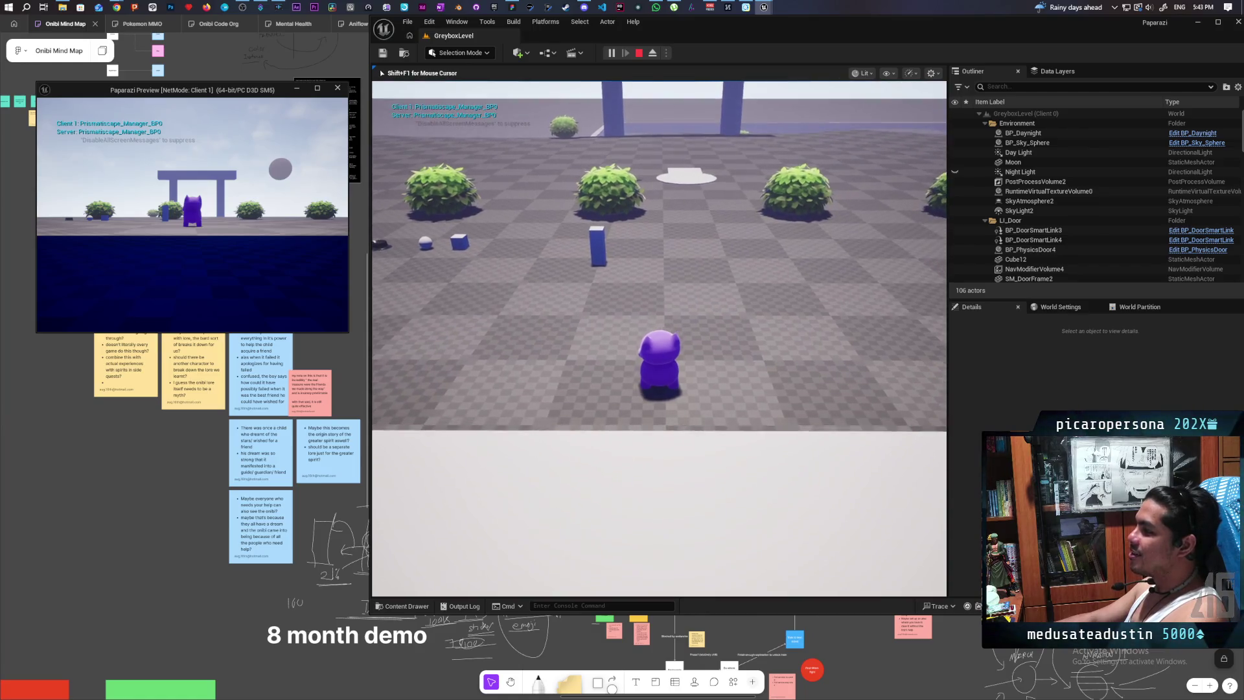
{"action": "key", "text": "w"}
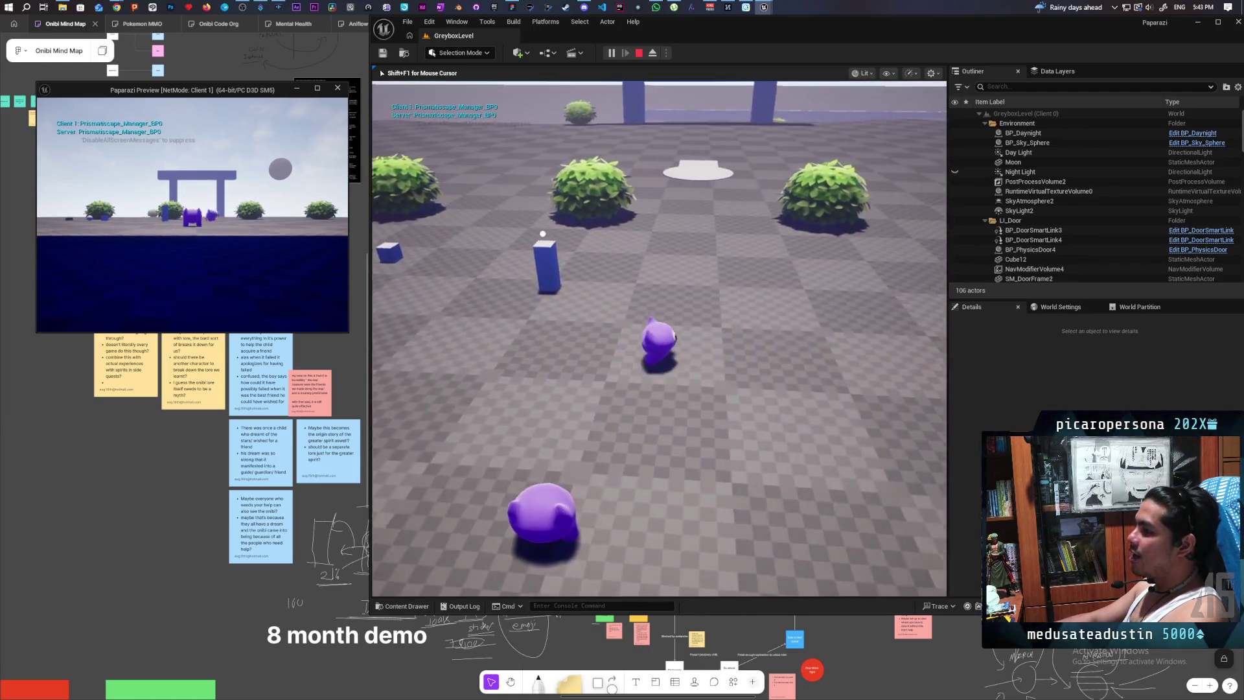
{"action": "key", "text": "w"}
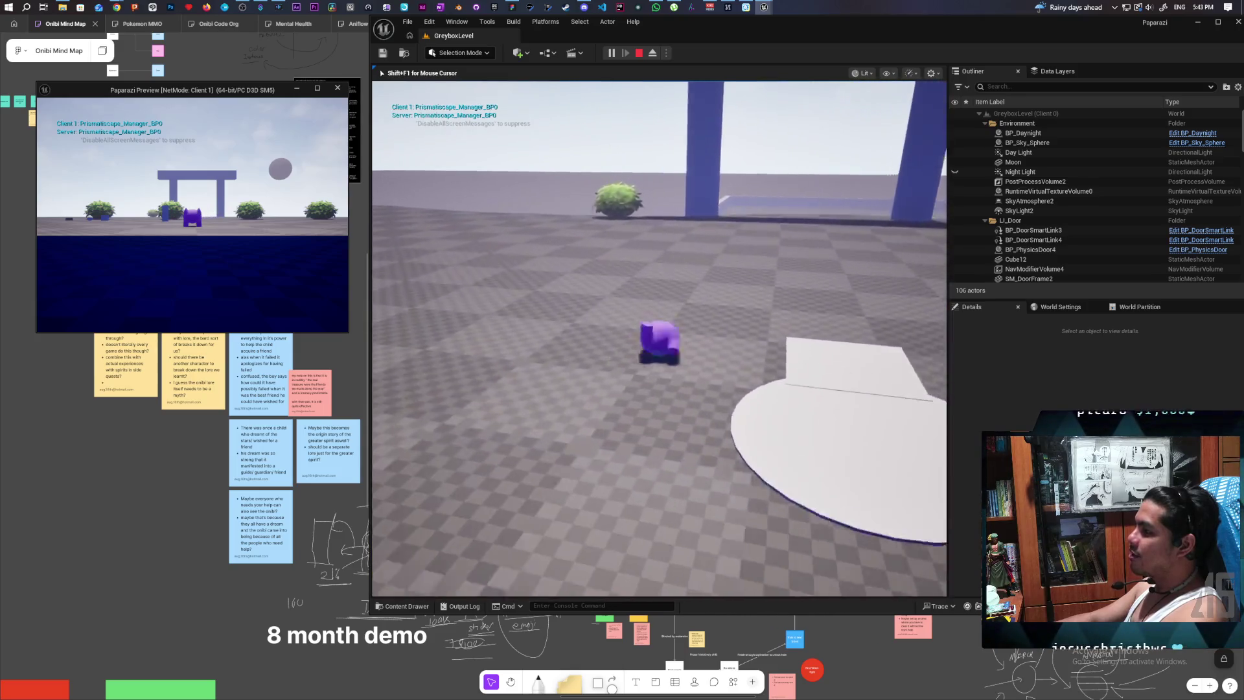
{"action": "key", "text": "d"}
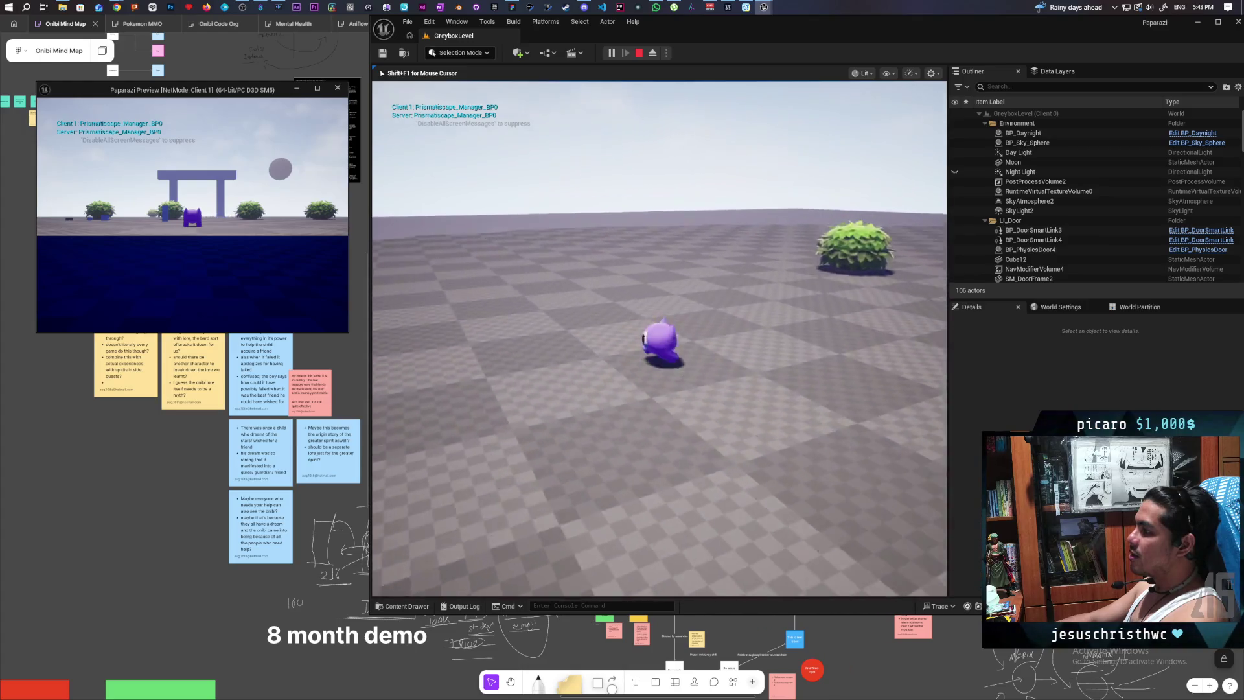
{"action": "key", "text": "w"}
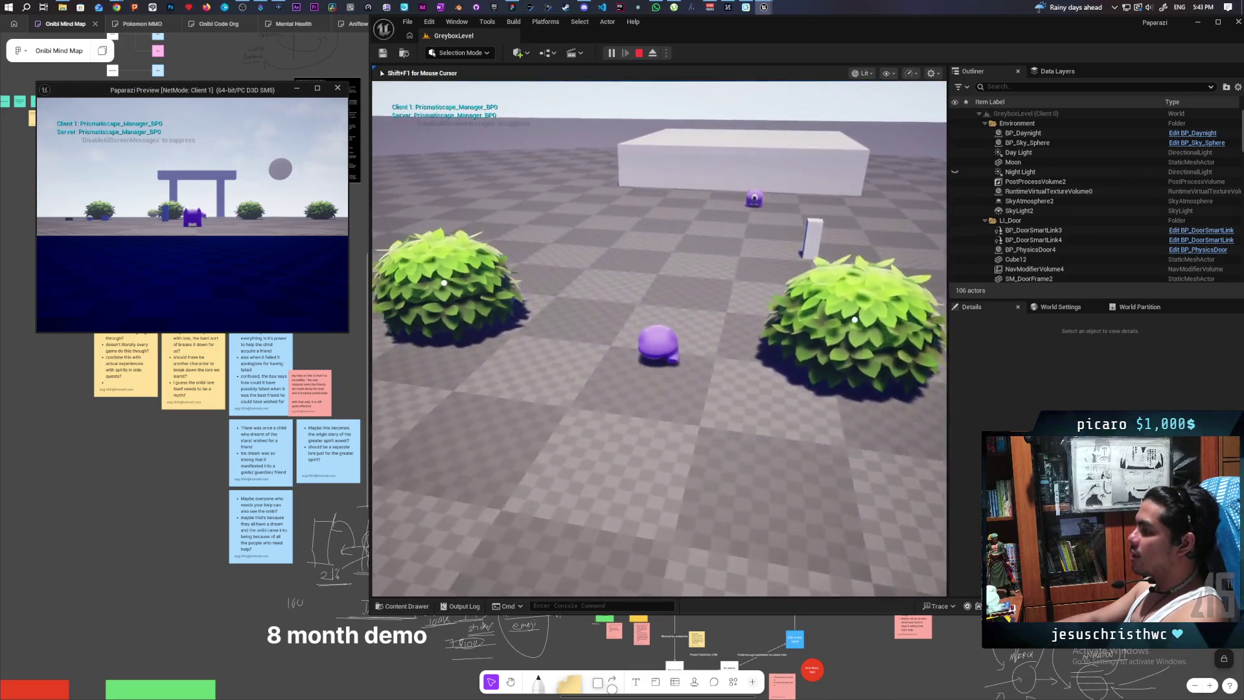
{"action": "key", "text": "shift+F1"}
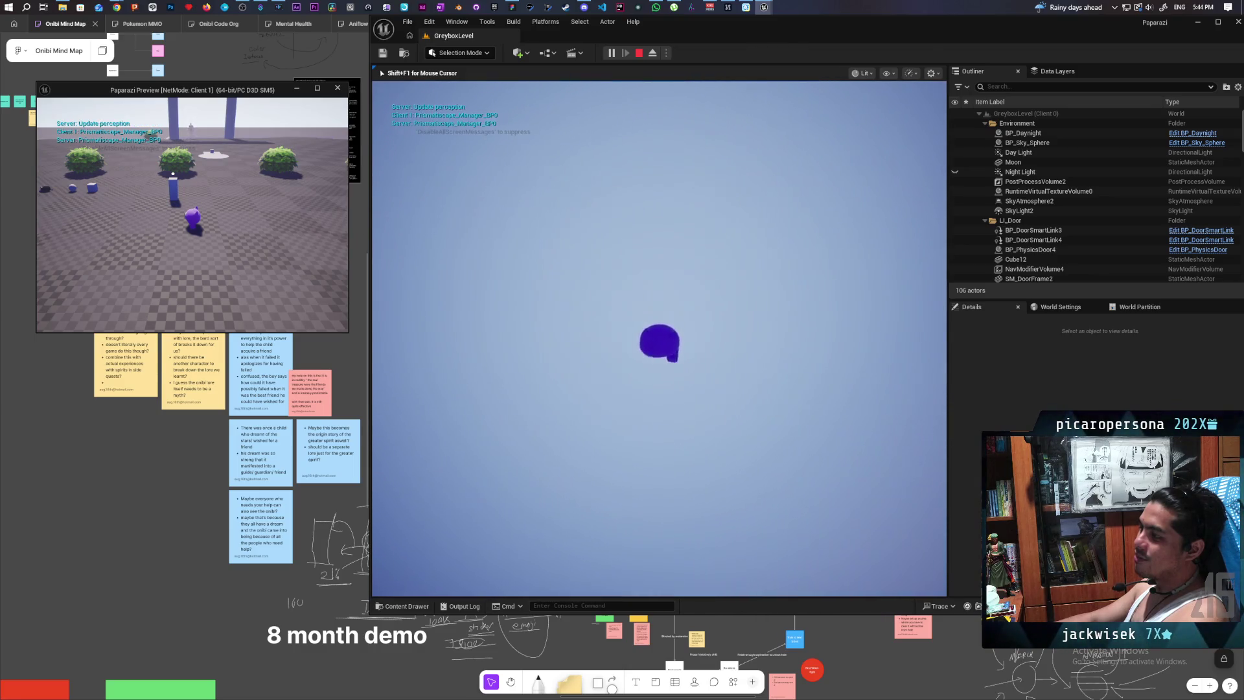
{"action": "key", "text": "Escape"}
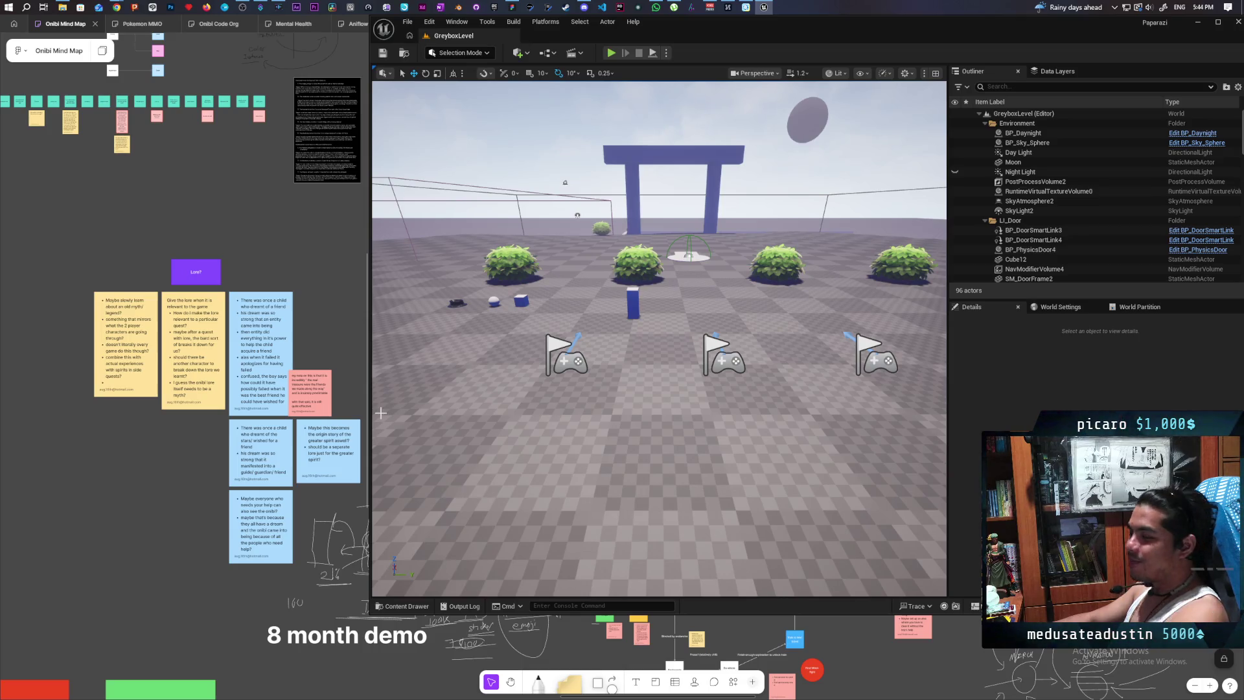
- In the Play options, edit the Number of Players field and choose a Net Mode option
{"action": "left_click", "coordinate": [665, 53]}
{"action": "left_click", "coordinate": [762, 239]}
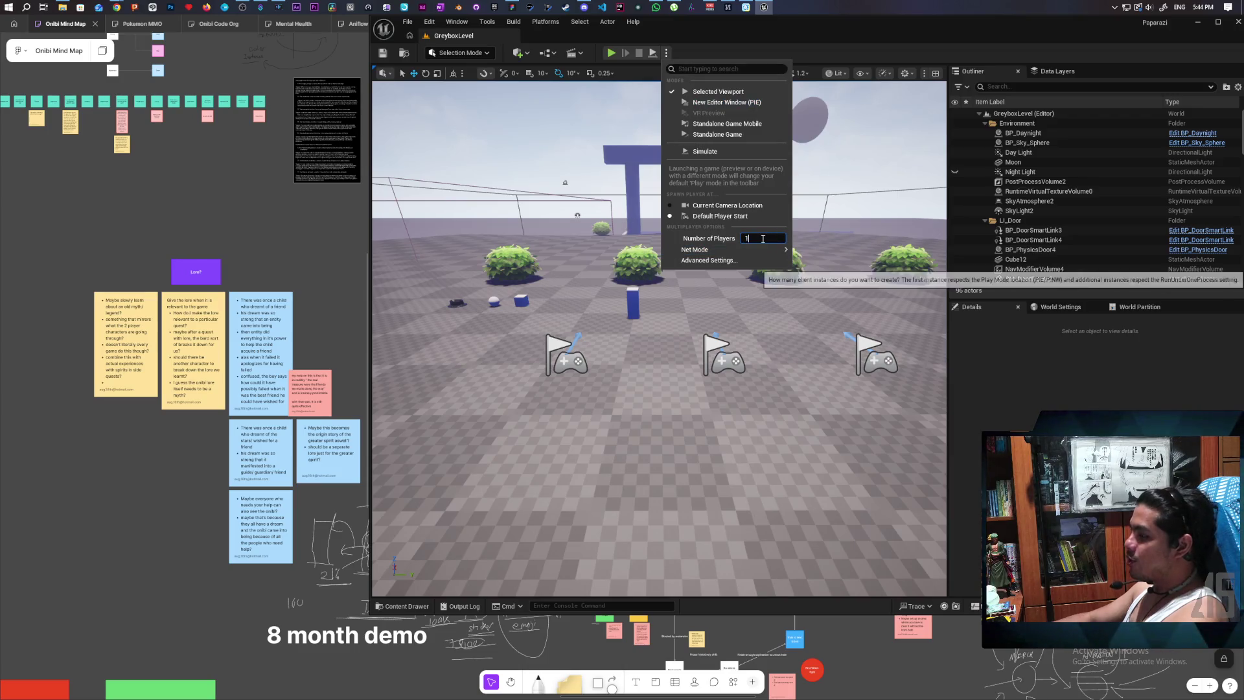
{"action": "left_click", "coordinate": [814, 252]}
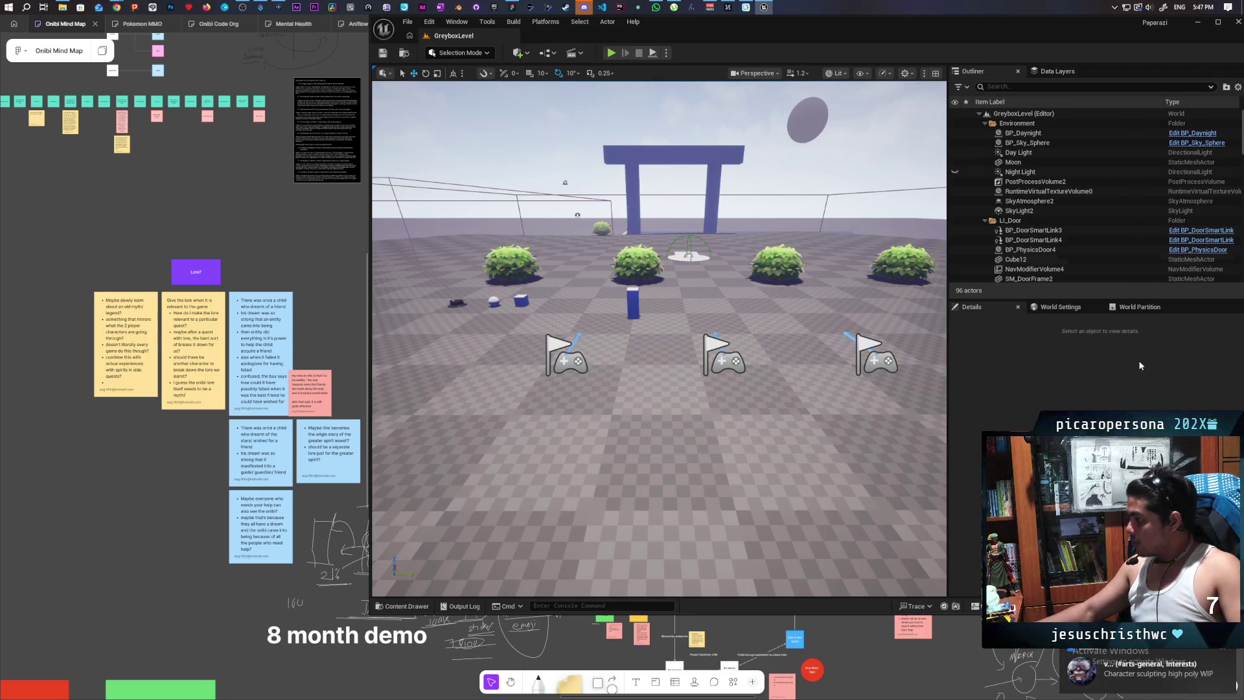
{"action": "left_click", "coordinate": [1143, 676]}
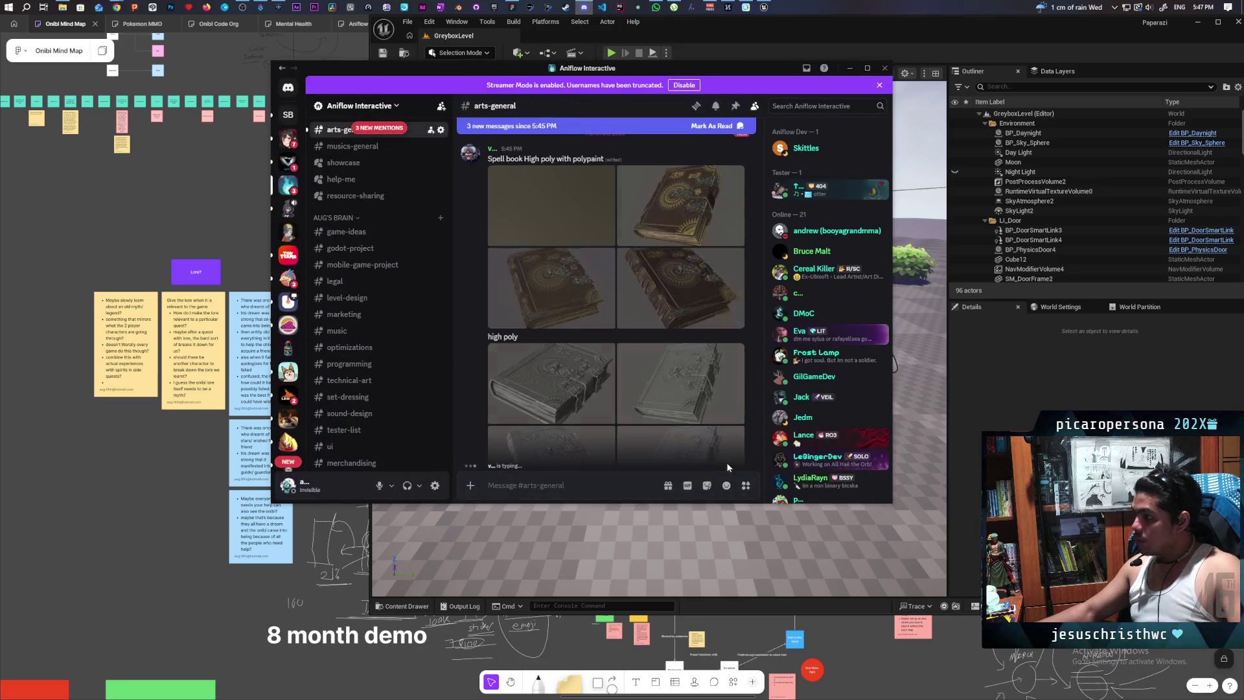
{"action": "scroll", "coordinate": [696, 436], "scroll_direction": "up", "scroll_amount": 1}
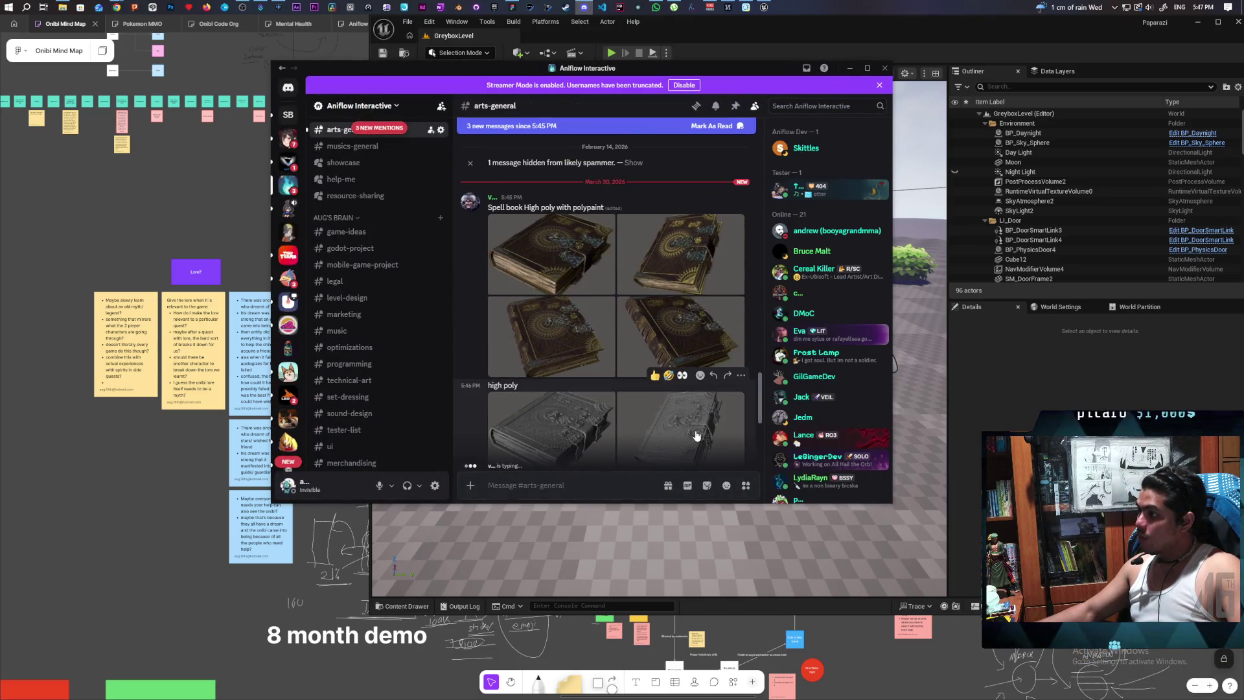
{"action": "scroll", "coordinate": [697, 436], "scroll_direction": "down", "scroll_amount": 5}
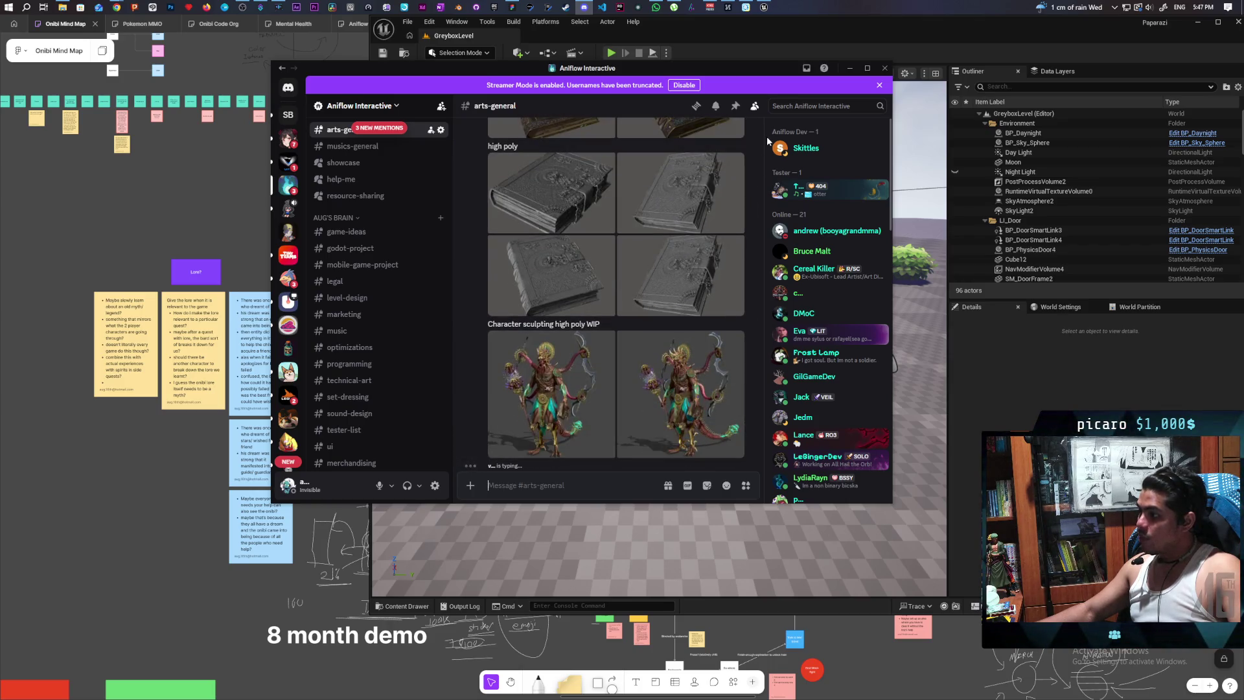
{"action": "left_click", "coordinate": [847, 70]}
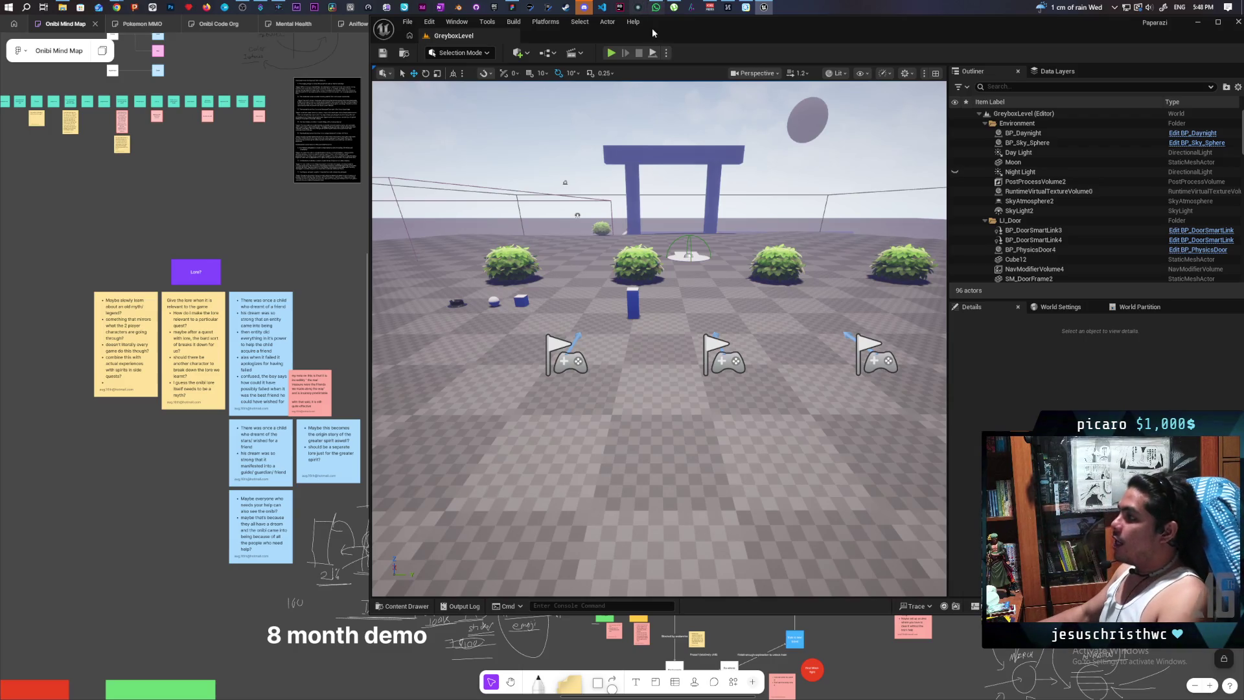
- Pick a Net Mode in the Play options and launch the two-player play-test
{"action": "left_click", "coordinate": [666, 53]}
{"action": "left_click", "coordinate": [767, 239]}
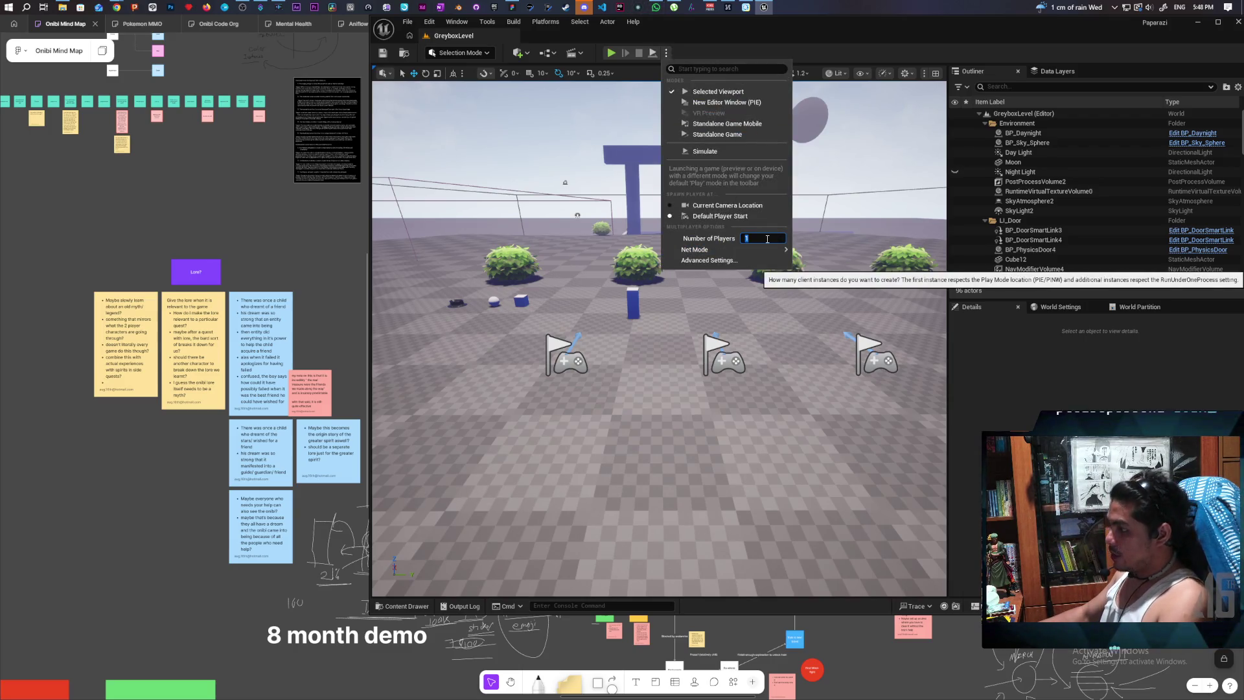
{"action": "mouse_move", "coordinate": [765, 250]}
{"action": "left_click", "coordinate": [833, 261]}
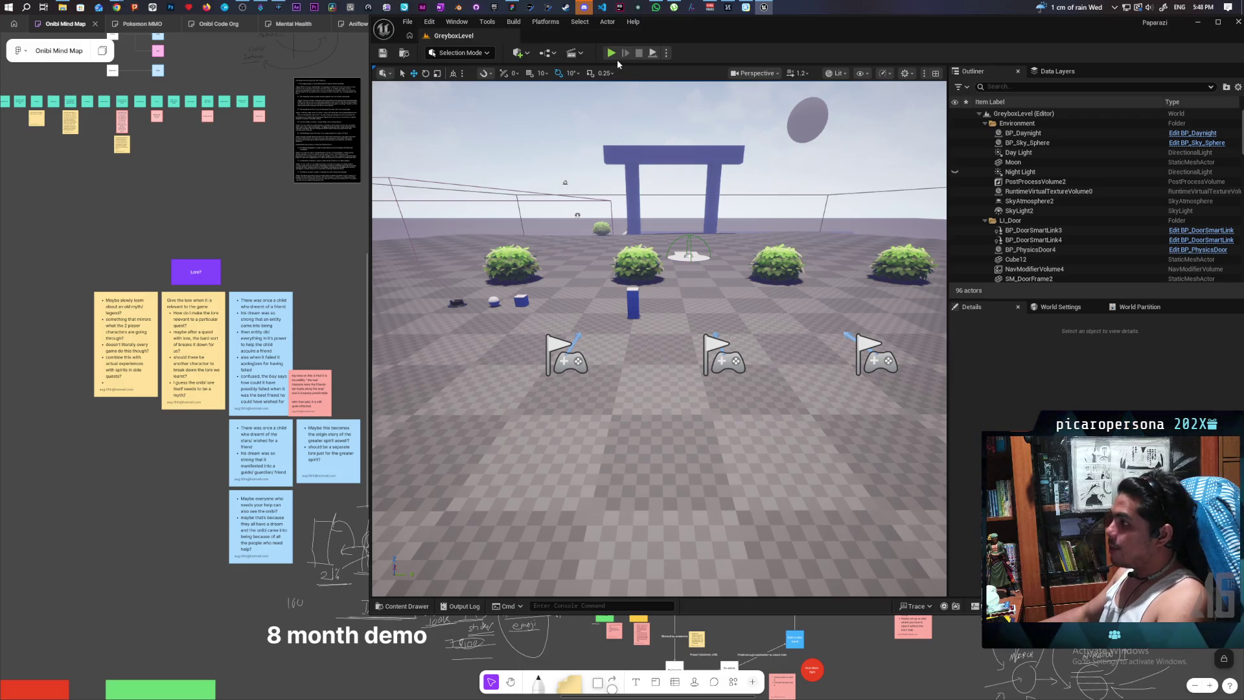
{"action": "left_click", "coordinate": [611, 52]}
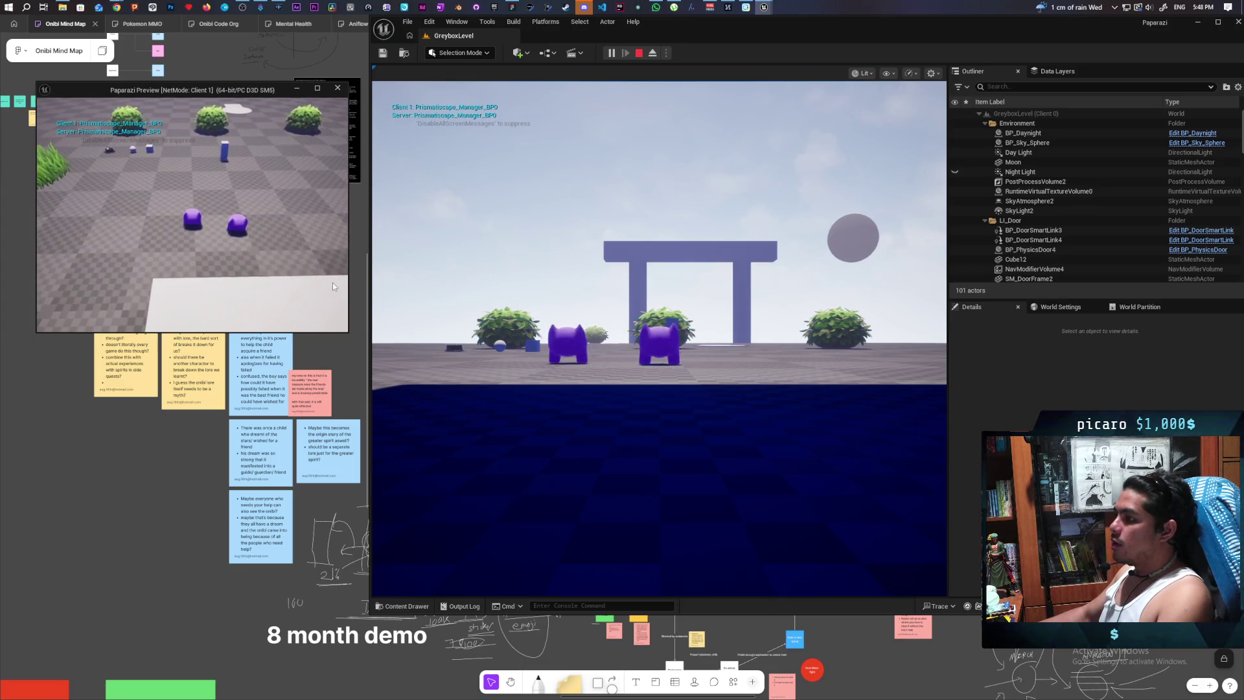
- Walk the client and server characters toward the white platform, then stop the play-test
{"action": "left_click", "coordinate": [481, 390]}
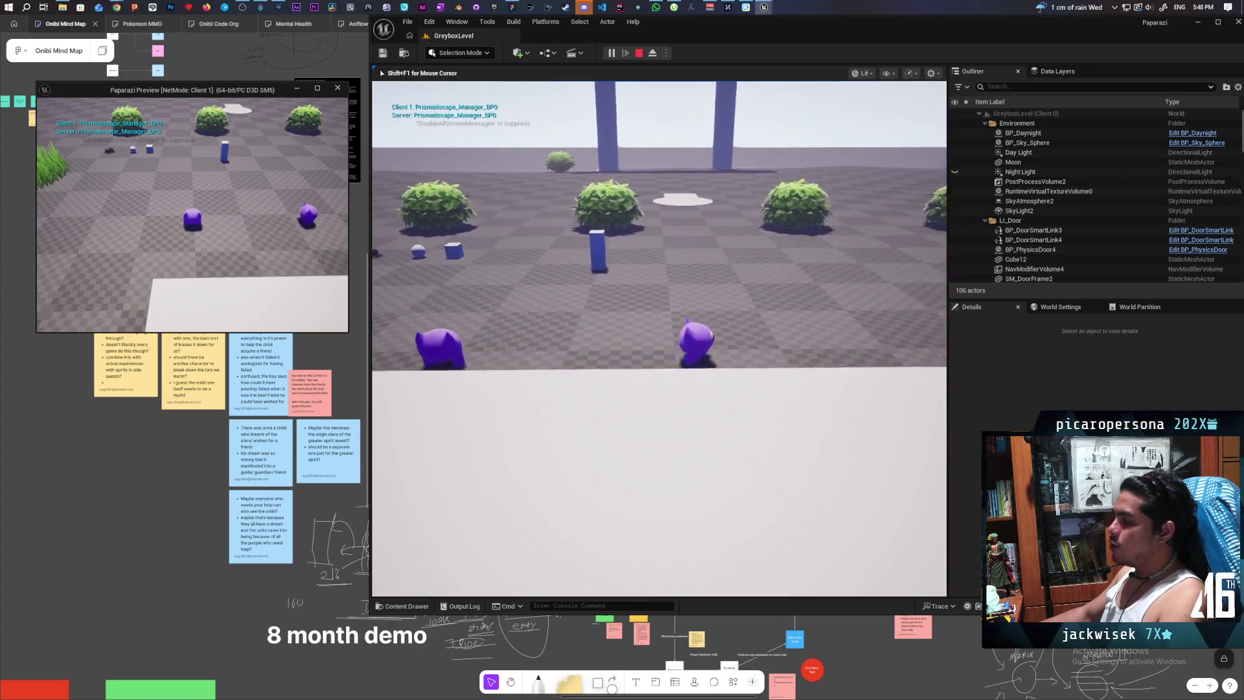
{"action": "key", "text": "alt+Tab"}
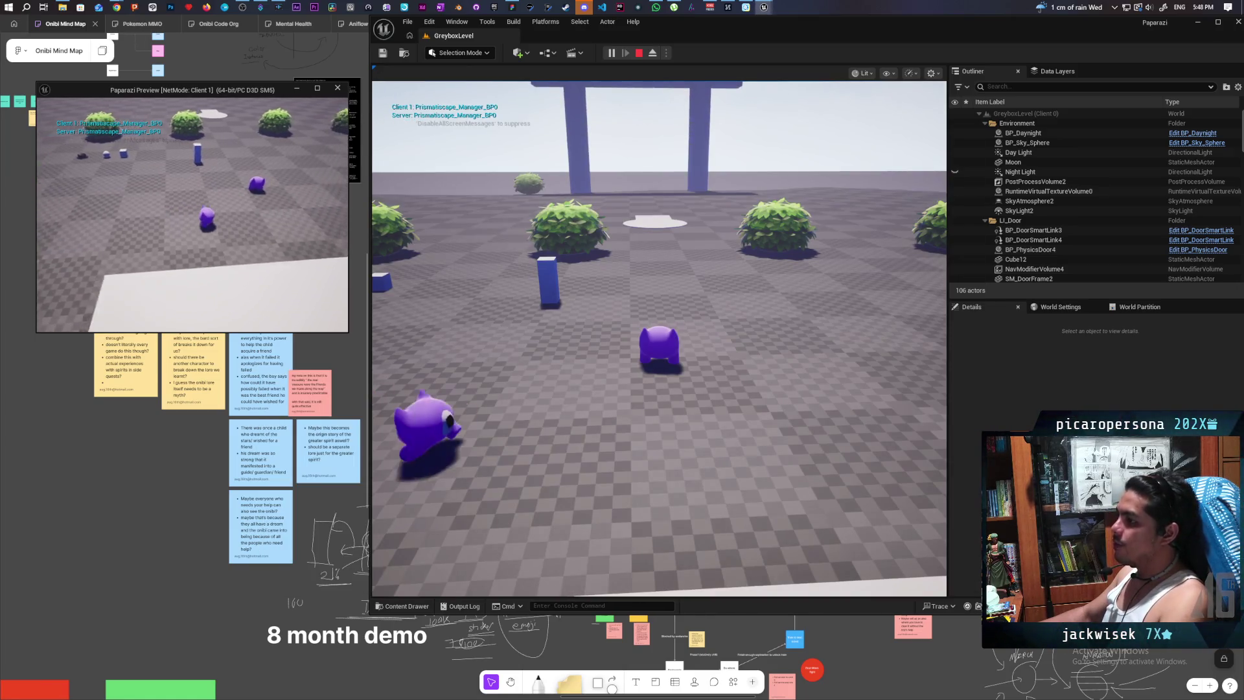
{"action": "key", "text": "w"}
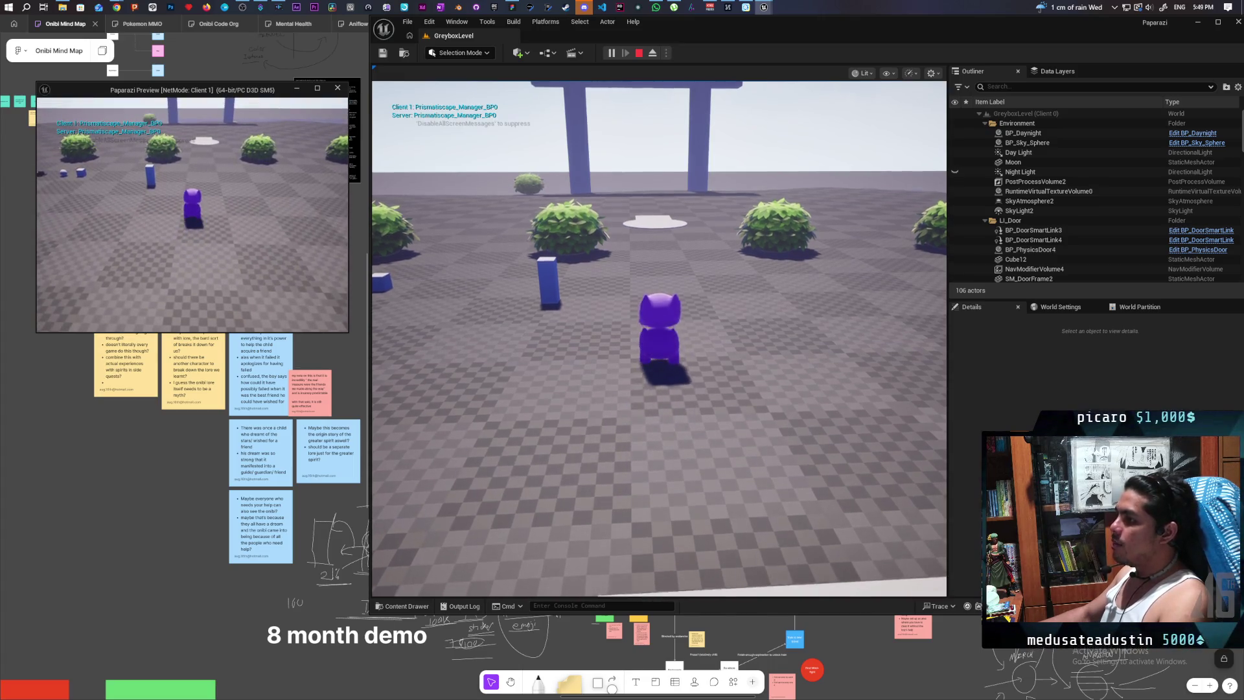
{"action": "key", "text": "w"}
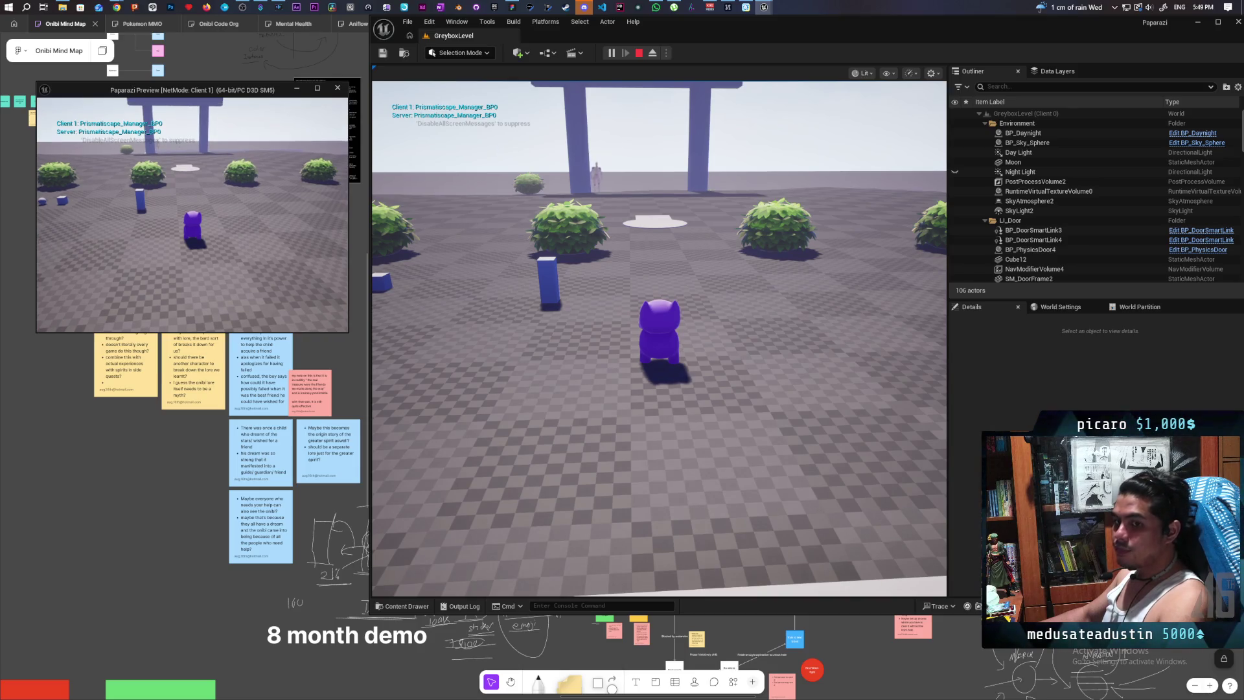
{"action": "key", "text": "a"}
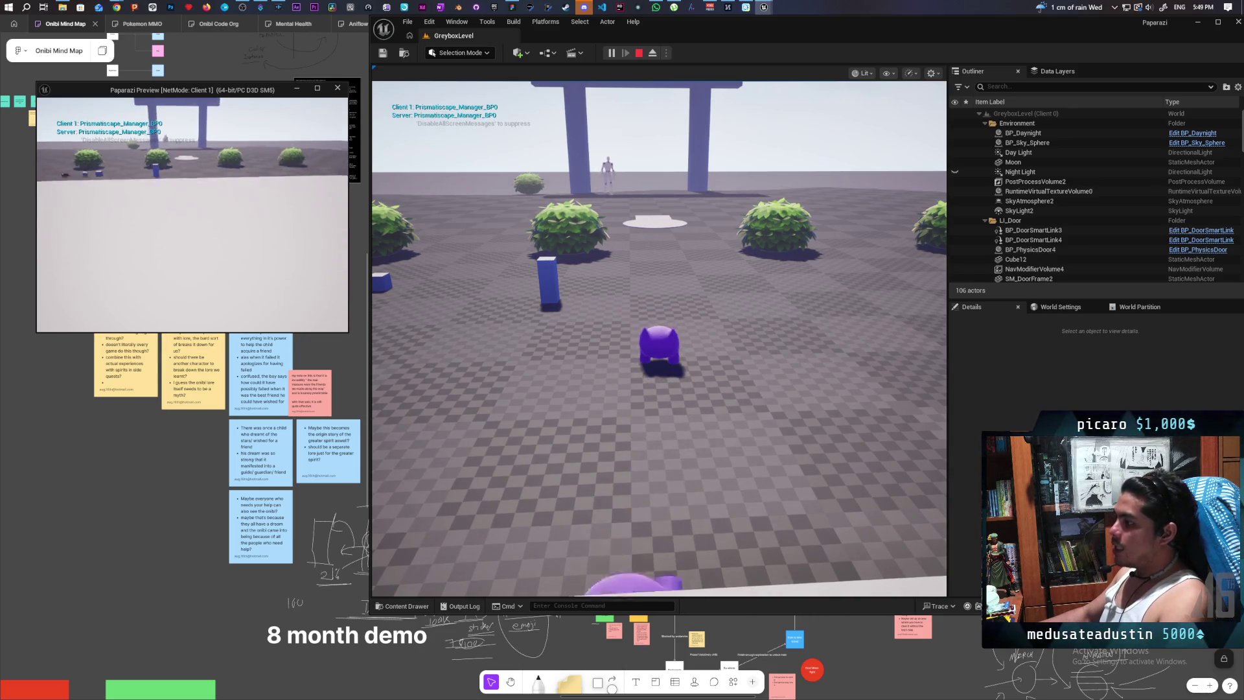
{"action": "key", "text": "alt+Tab"}
{"action": "key", "text": "w"}
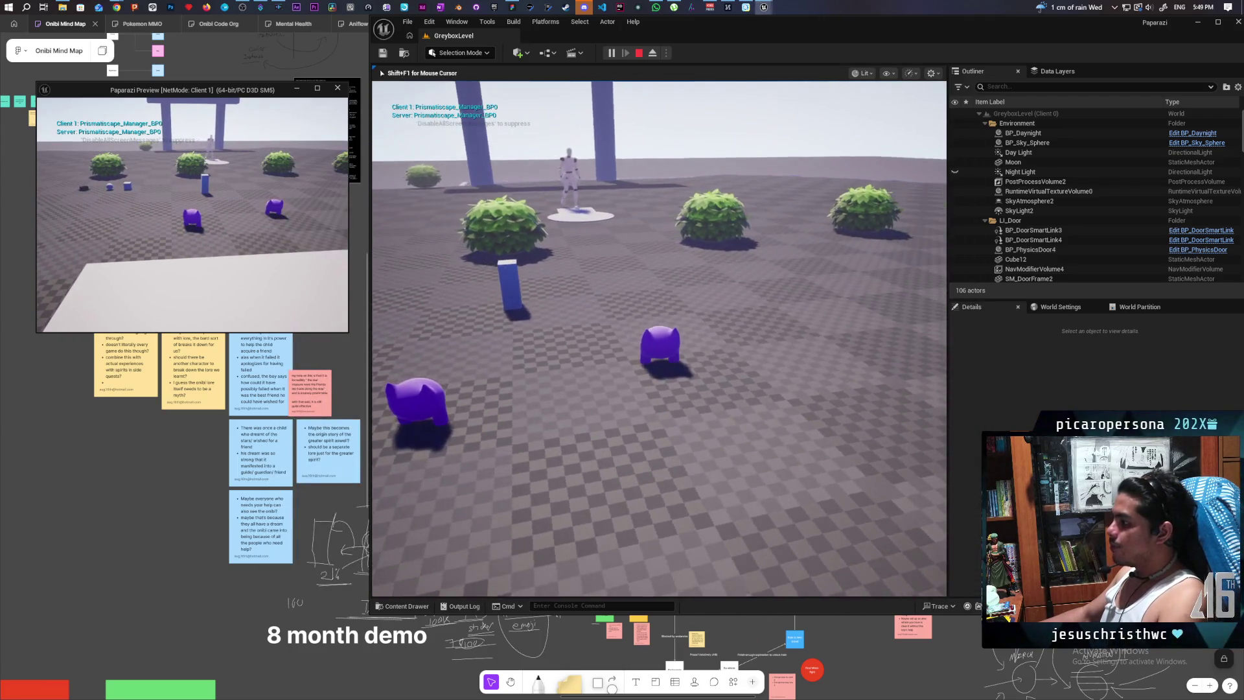
{"action": "key", "text": "w"}
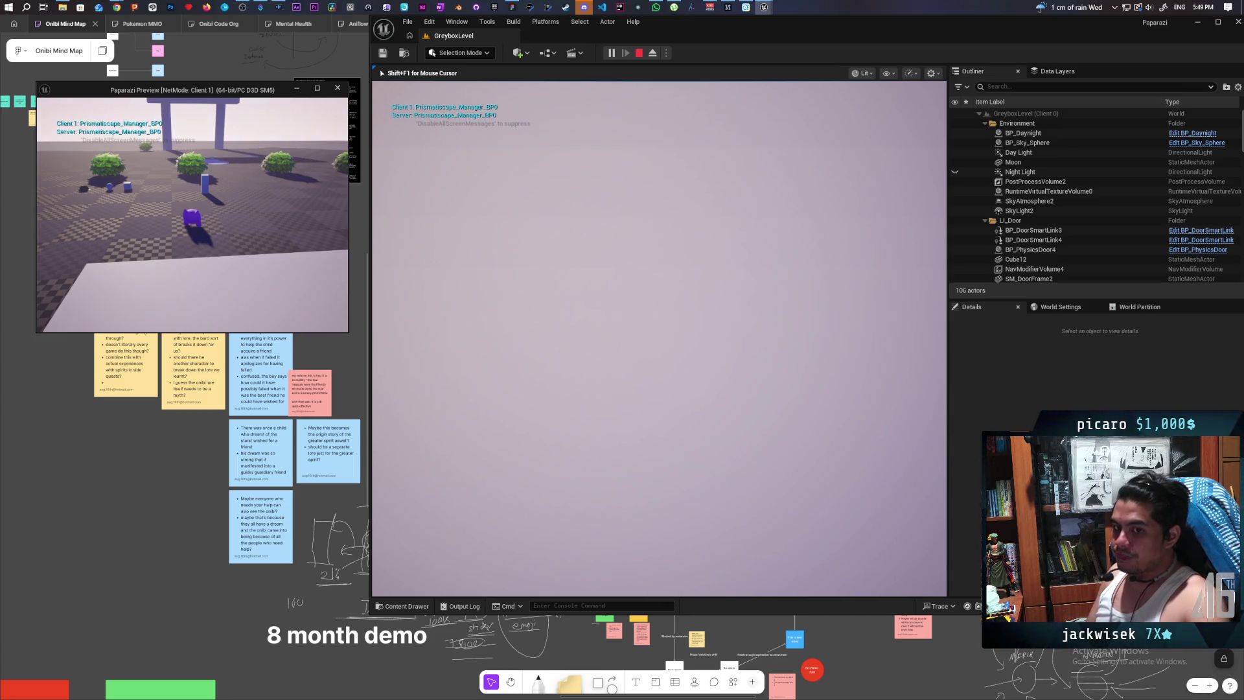
{"action": "key", "text": "Escape"}
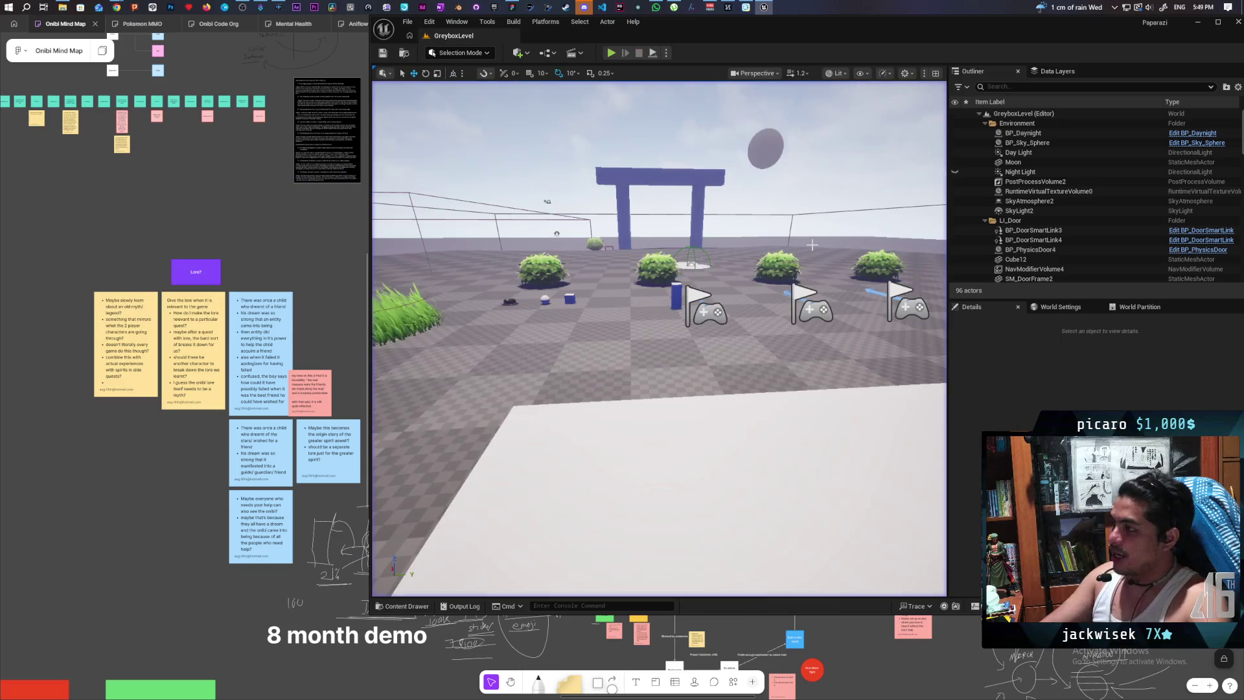
- Start a fresh two-player play-test and move the client and server characters toward the raised platform
{"action": "left_click", "coordinate": [612, 54]}
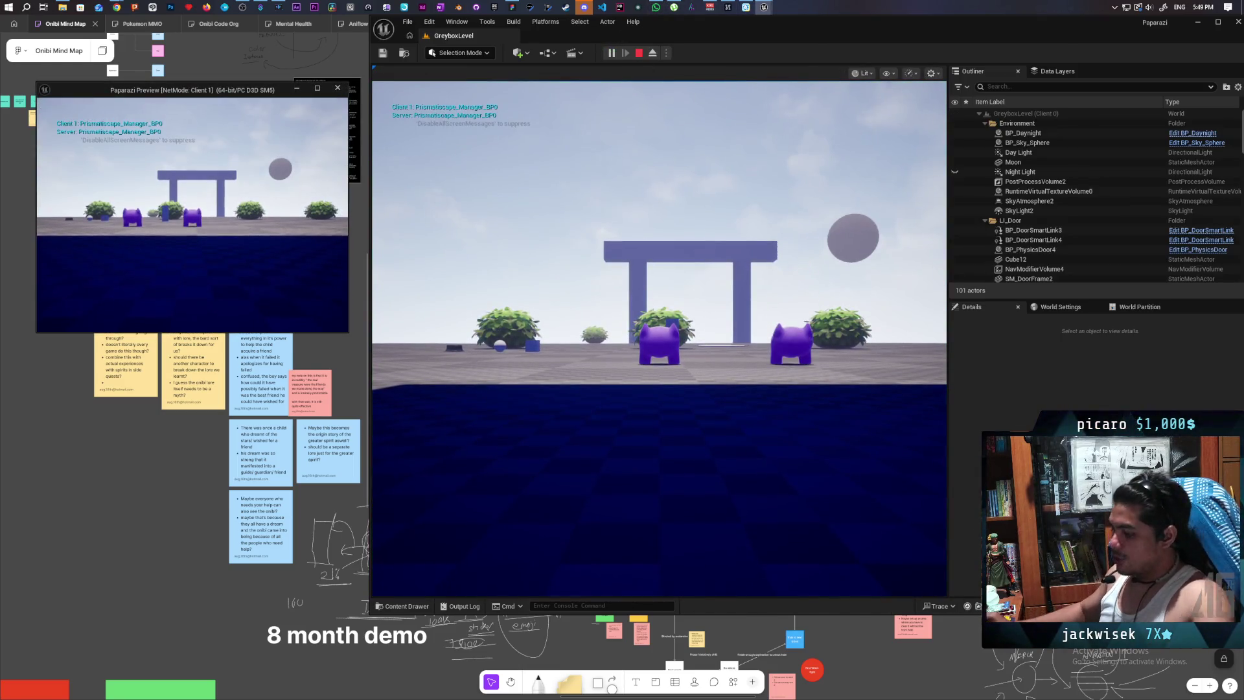
{"action": "key", "text": "alt+Tab"}
{"action": "key", "text": "a"}
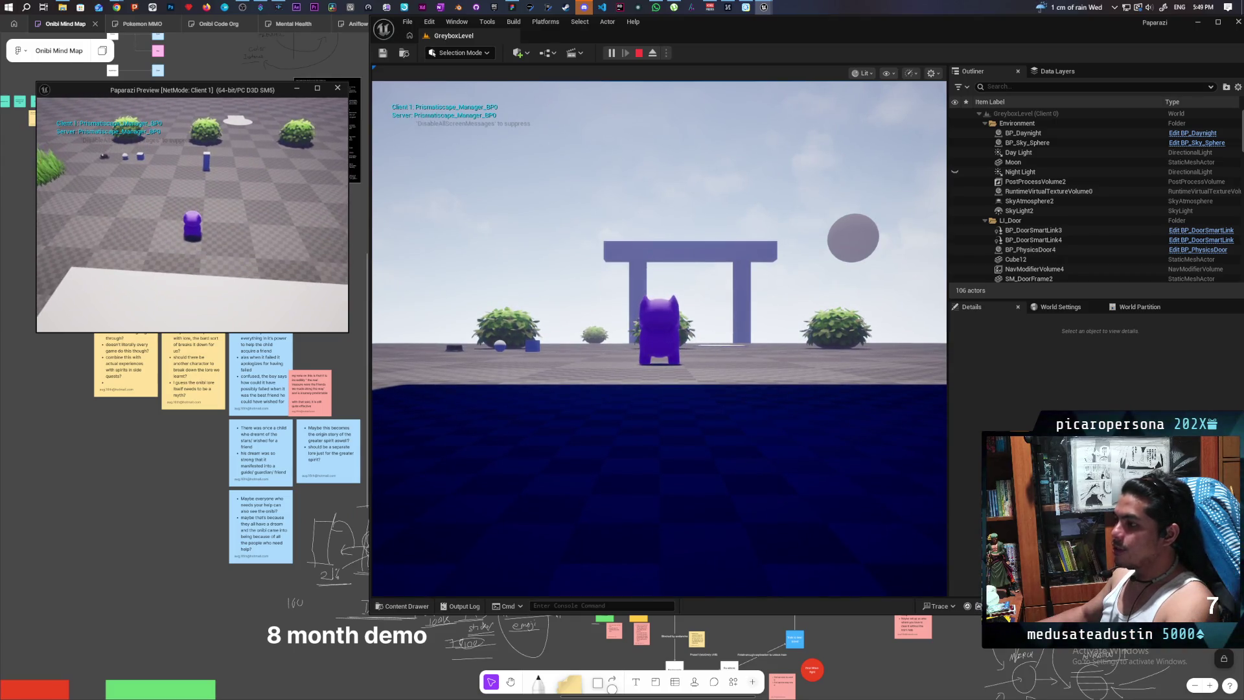
{"action": "key", "text": "a"}
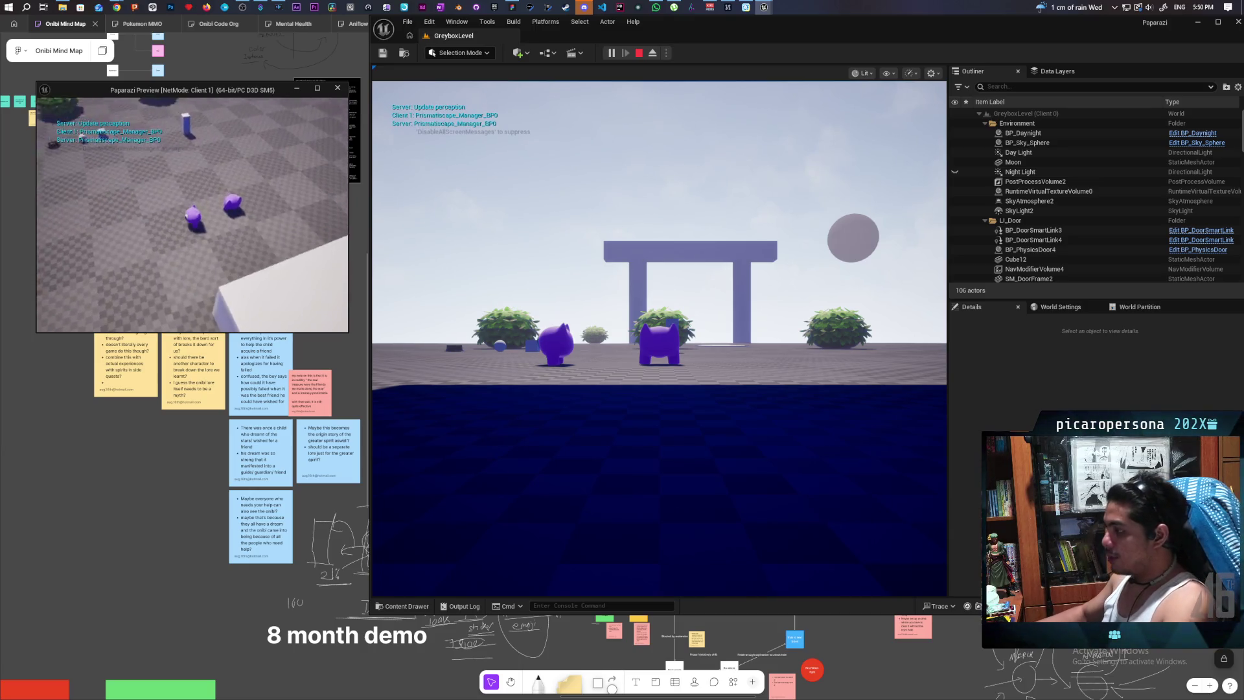
{"action": "left_click", "coordinate": [659, 337]}
{"action": "key", "text": "w"}
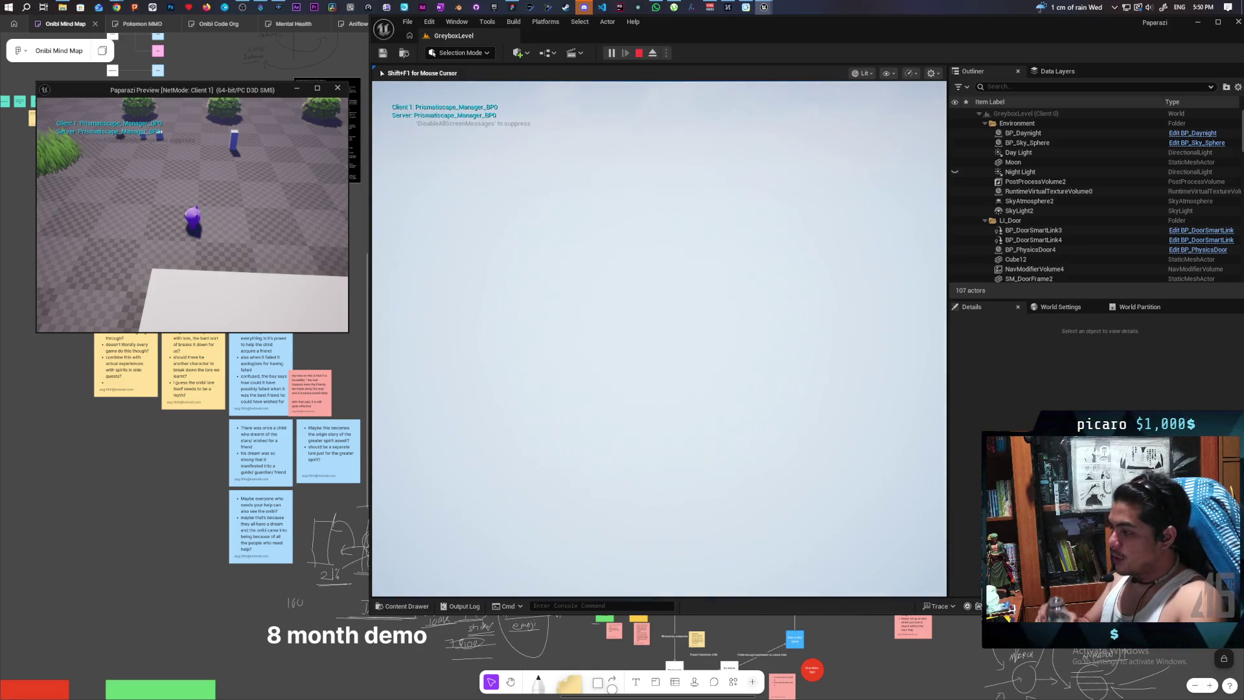
- End the two-player play session with Esc, returning GreyboxLevel to the editor
{"action": "key", "text": "Escape"}
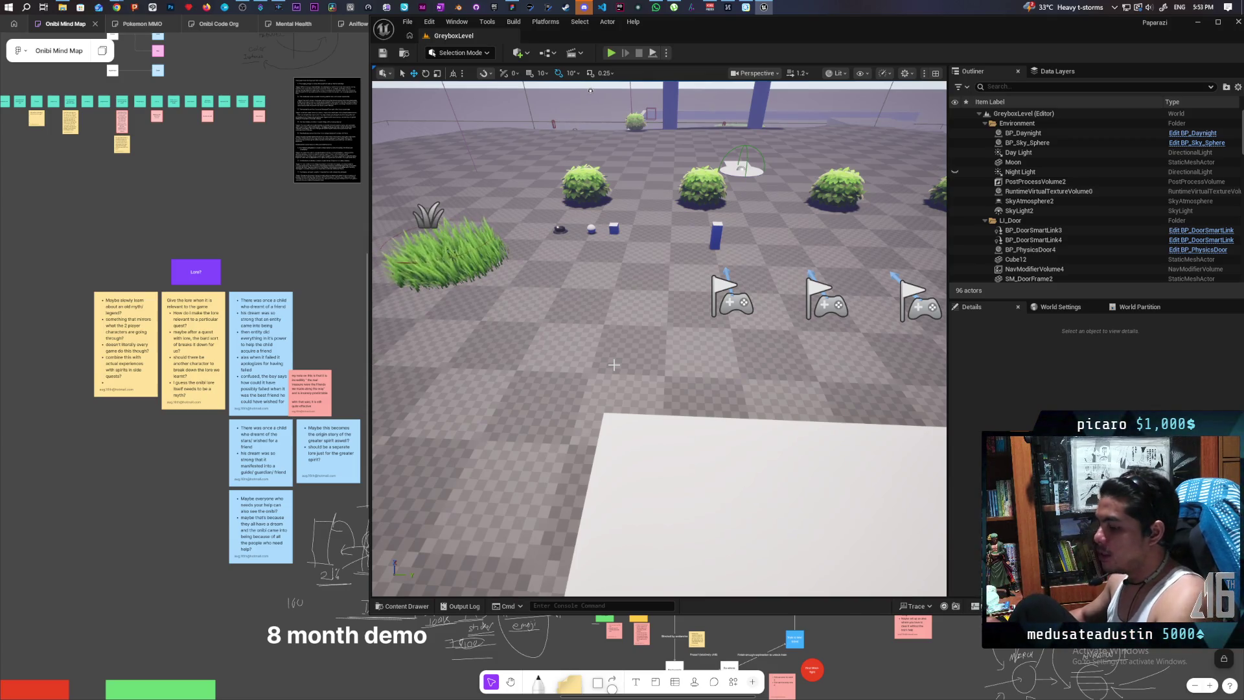
- Open BP_Oni from the ThirdPerson/Blueprints folder in the Content Drawer
{"action": "mouse_move", "coordinate": [633, 421]}
{"action": "left_mouse_down"}
{"action": "mouse_move", "coordinate": [588, 477]}
{"action": "mouse_move", "coordinate": [475, 547]}
{"action": "left_mouse_up"}
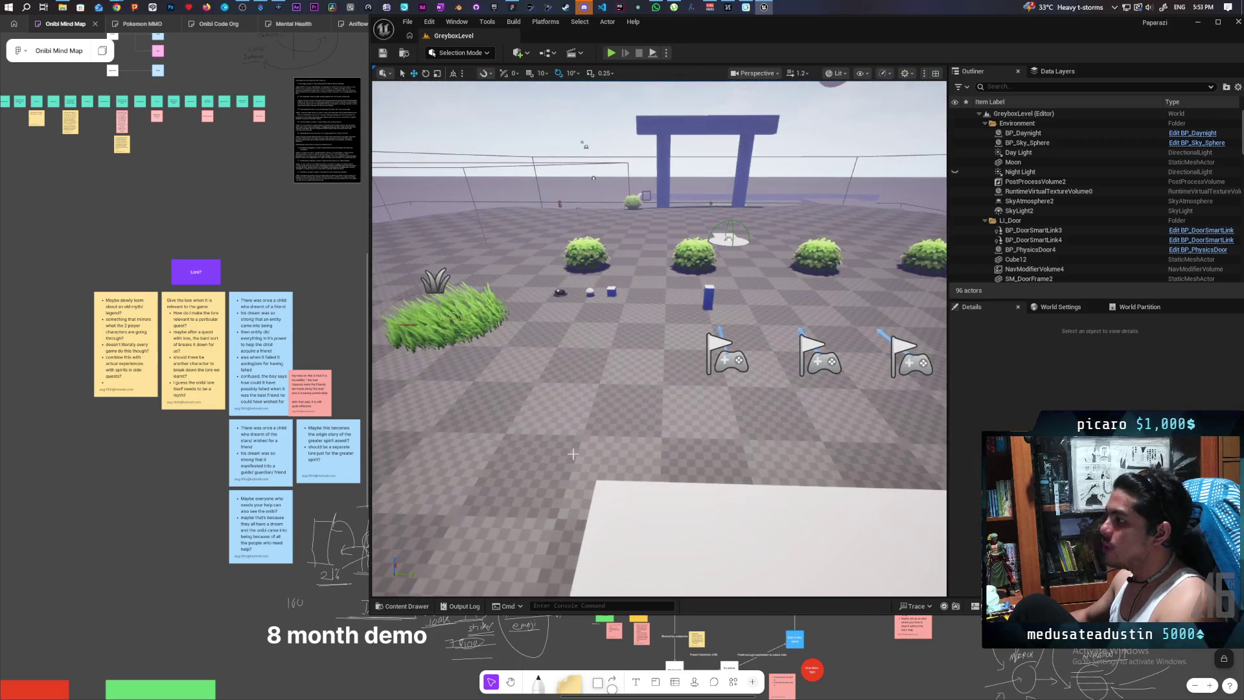
{"action": "left_click", "coordinate": [403, 606]}
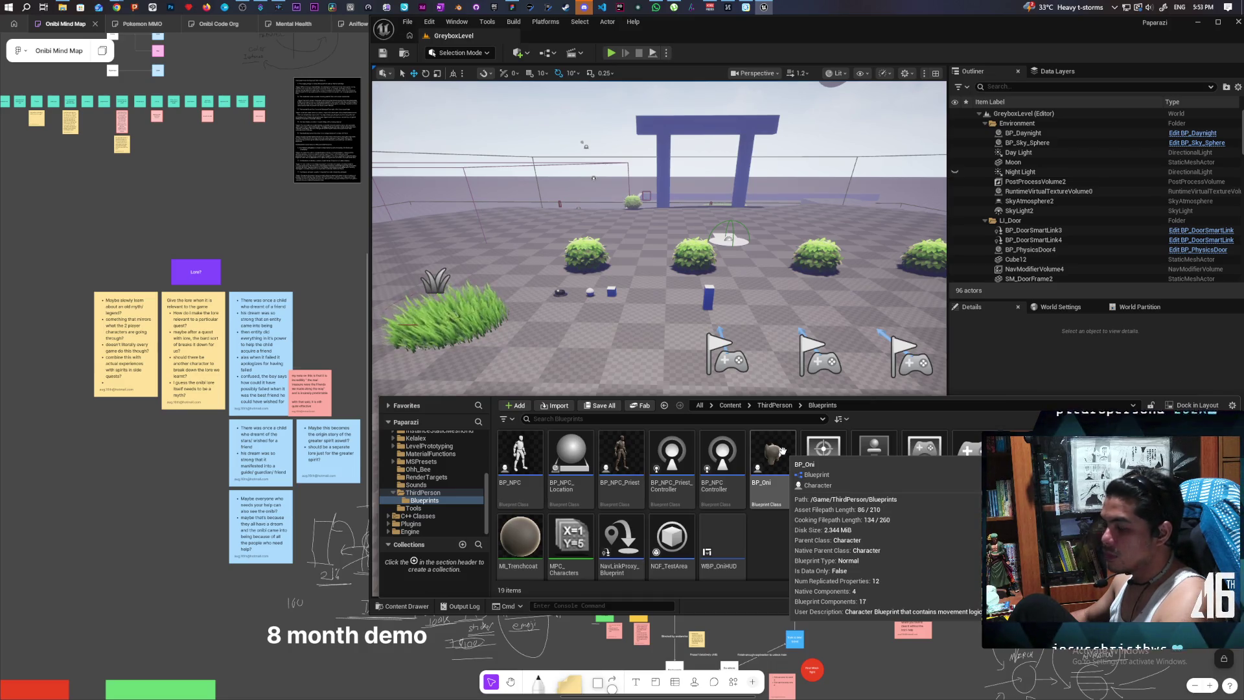
{"action": "double_click", "coordinate": [783, 454]}
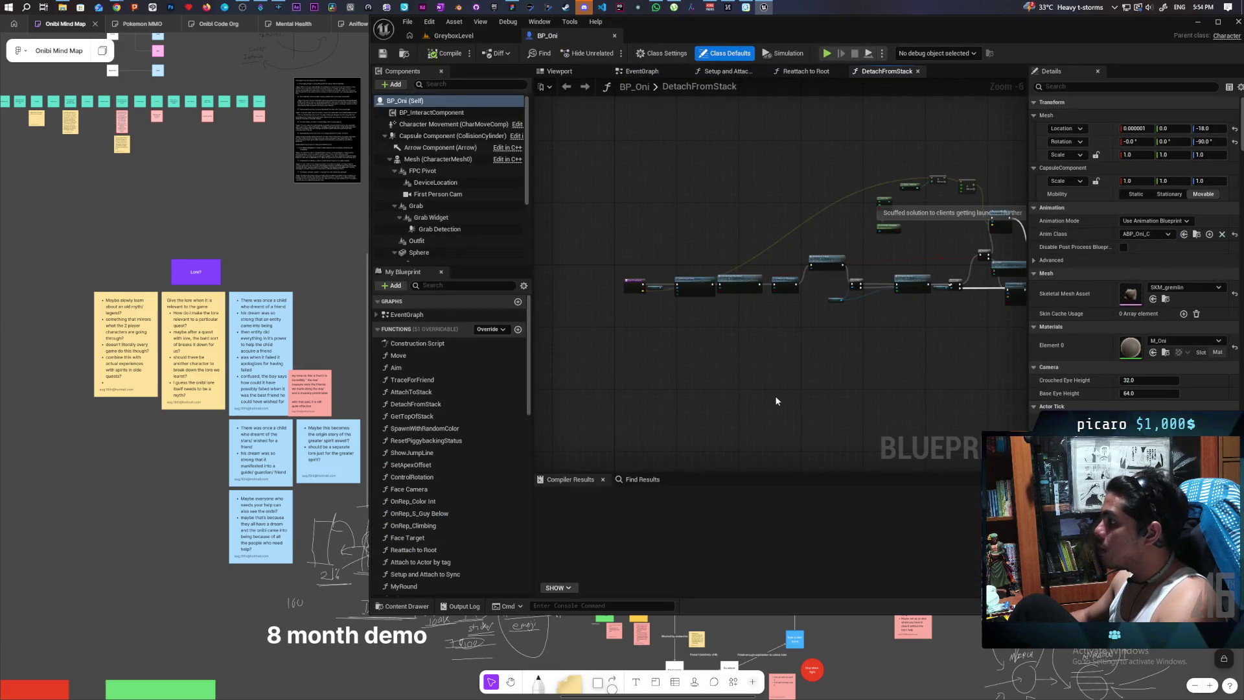
- Jump to the existing Event Tick node in BP_Oni's EventGraph with a 'tick' search
{"action": "left_click", "coordinate": [648, 75]}
{"action": "scroll", "coordinate": [713, 286], "scroll_direction": "down", "scroll_amount": 9}
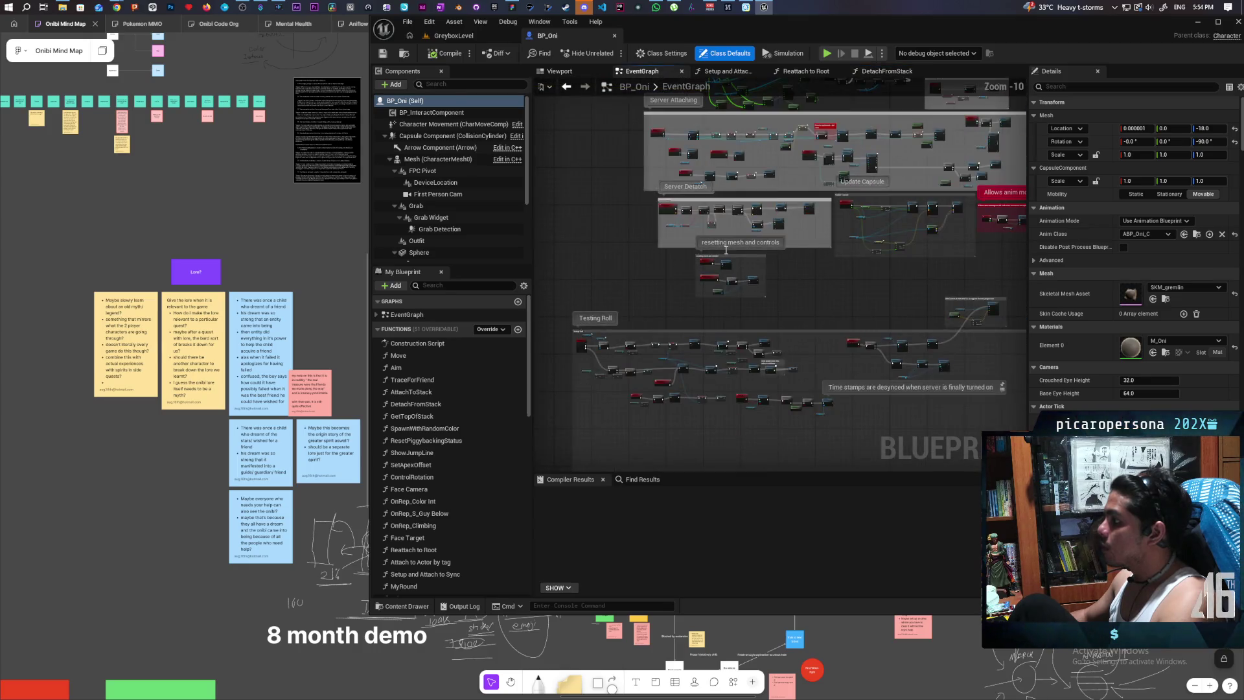
{"action": "right_click", "coordinate": [757, 355]}
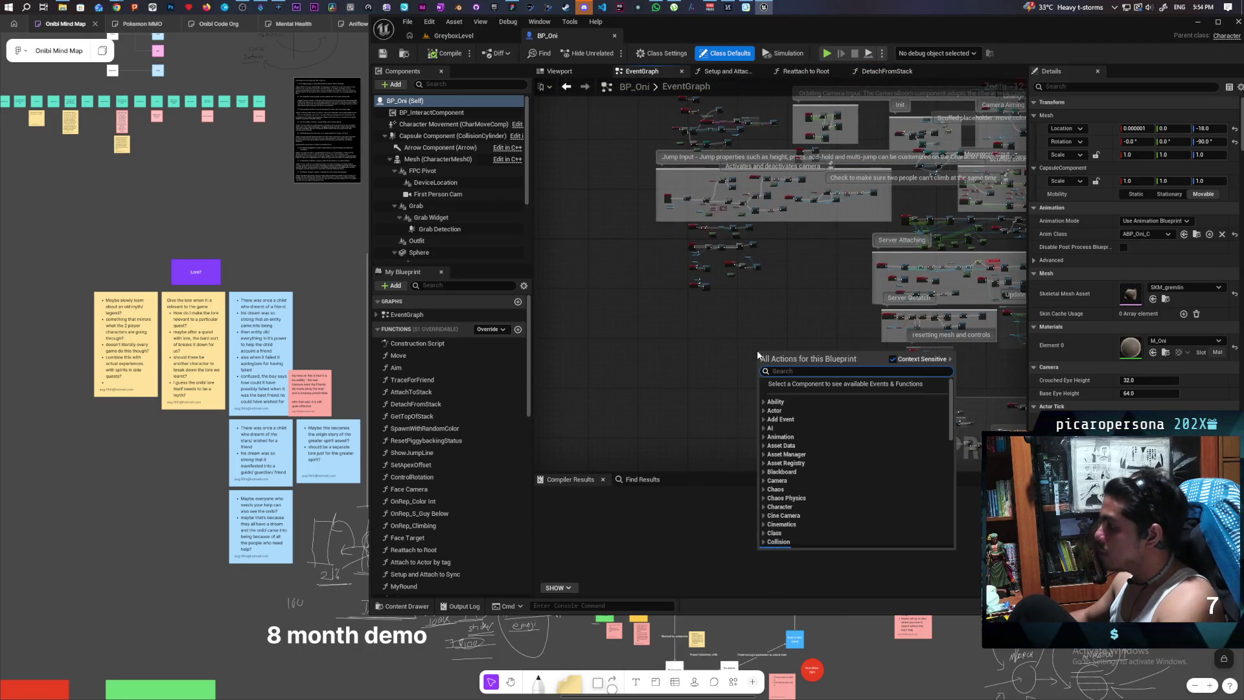
{"action": "type", "text": "tick"}
{"action": "key", "text": "Return"}
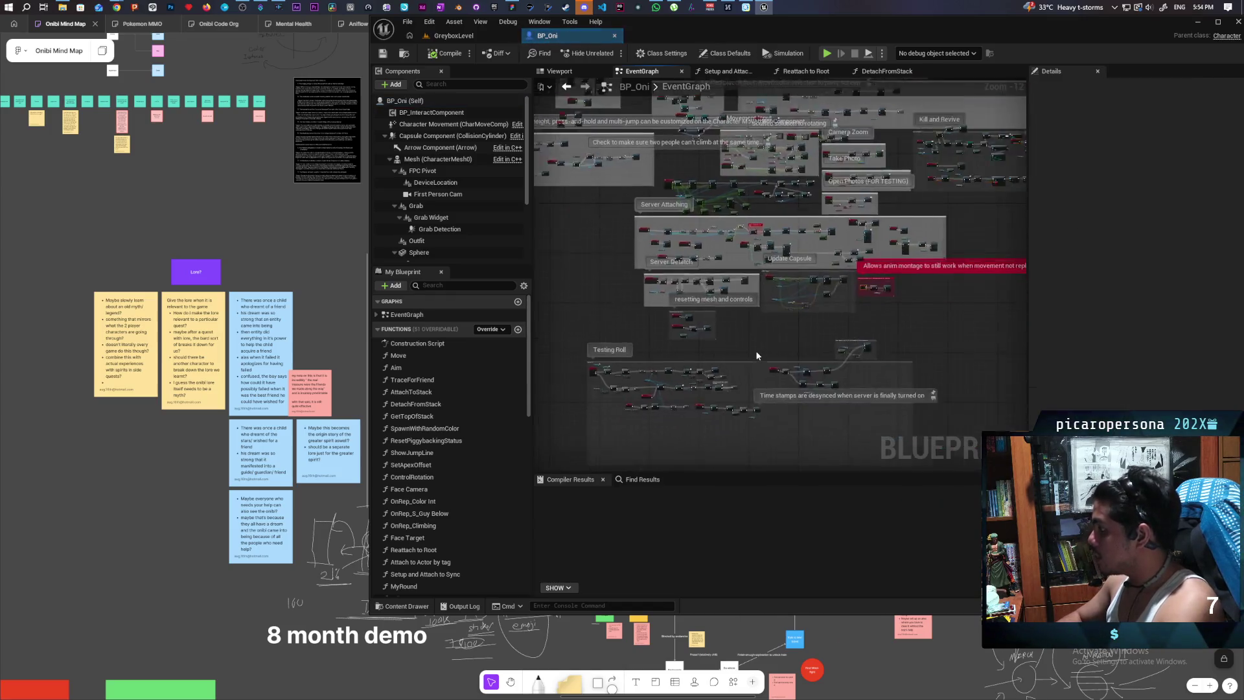
{"action": "mouse_move", "coordinate": [899, 423]}
{"action": "left_mouse_down"}
{"action": "mouse_move", "coordinate": [729, 378]}
{"action": "mouse_move", "coordinate": [845, 387]}
{"action": "mouse_move", "coordinate": [745, 364]}
{"action": "mouse_move", "coordinate": [663, 403]}
{"action": "mouse_move", "coordinate": [772, 418]}
{"action": "left_mouse_up"}
- Nudge the comment box lower, centre the Event Tick group and select the Sequence node
{"action": "mouse_move", "coordinate": [592, 159]}
{"action": "left_mouse_down"}
{"action": "mouse_move", "coordinate": [593, 282]}
{"action": "mouse_move", "coordinate": [593, 164]}
{"action": "left_mouse_up"}
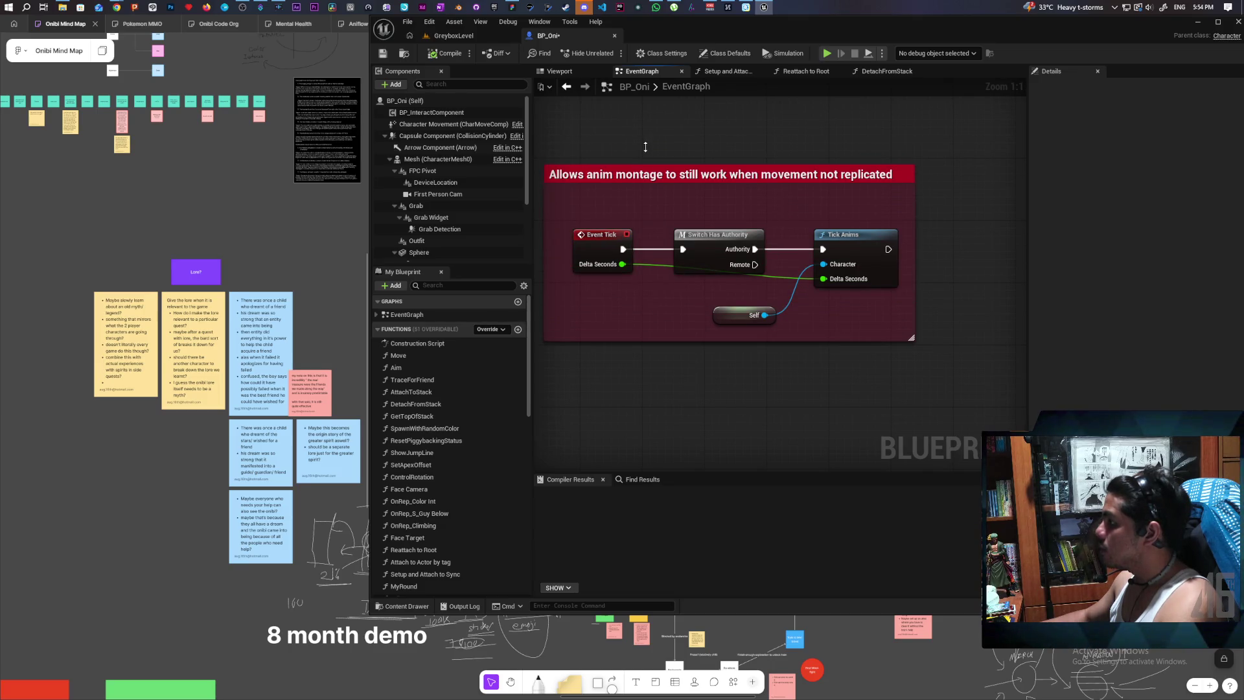
{"action": "left_click_drag", "start_coordinate": [704, 136], "coordinate": [647, 86]}
{"action": "mouse_move", "coordinate": [875, 181]}
{"action": "left_mouse_down"}
{"action": "mouse_move", "coordinate": [917, 289]}
{"action": "mouse_move", "coordinate": [870, 280]}
{"action": "mouse_move", "coordinate": [815, 300]}
{"action": "left_mouse_up"}
- Delete the Sequence node and place a Get Player Character node
{"action": "key", "text": "Delete"}
{"action": "right_click", "coordinate": [830, 271]}
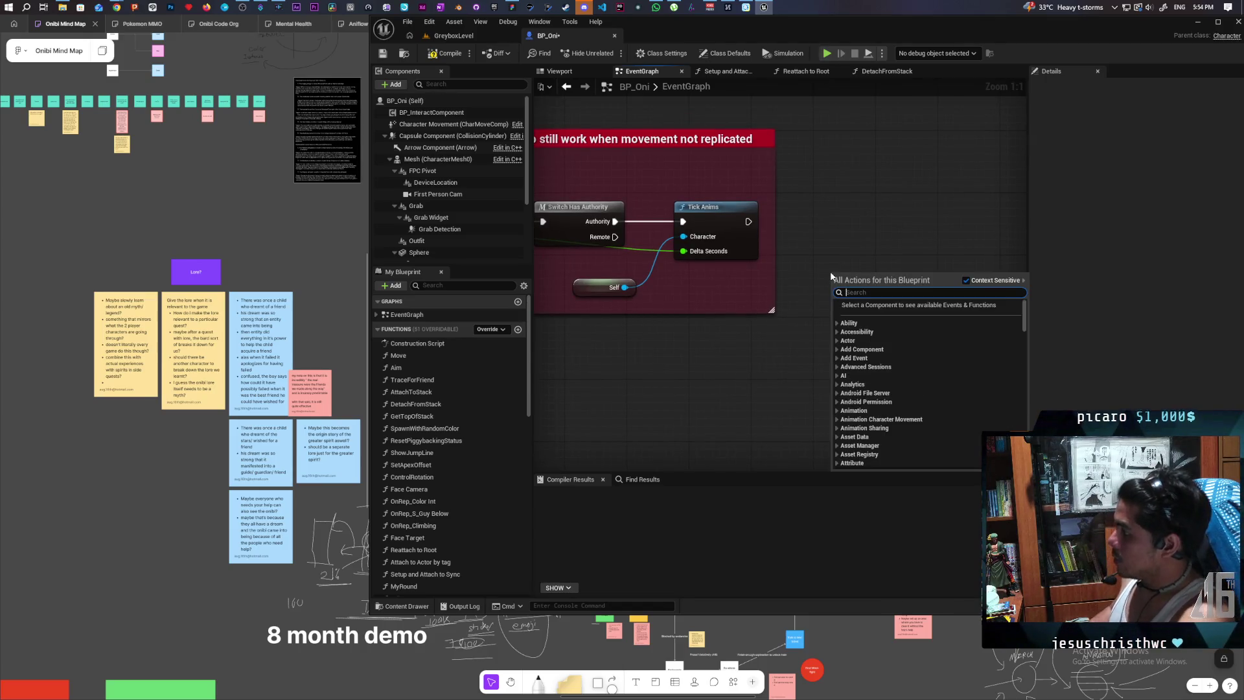
{"action": "type", "text": "g"}
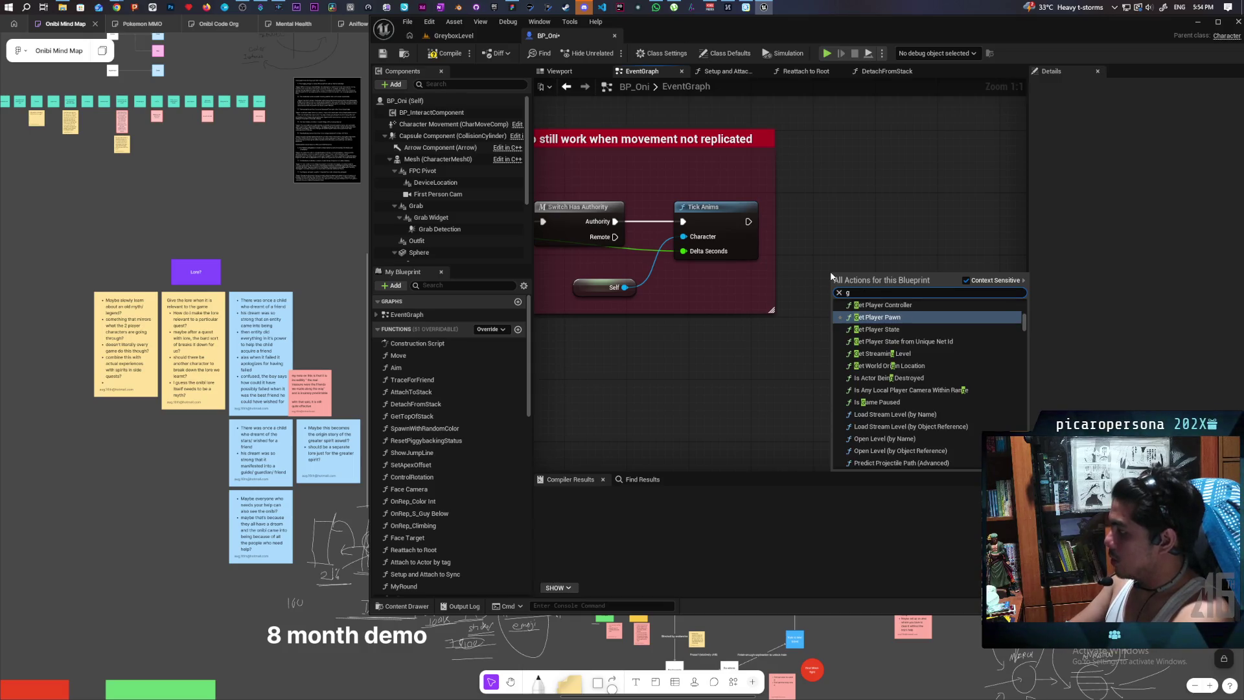
{"action": "type", "text": "et player contr"}
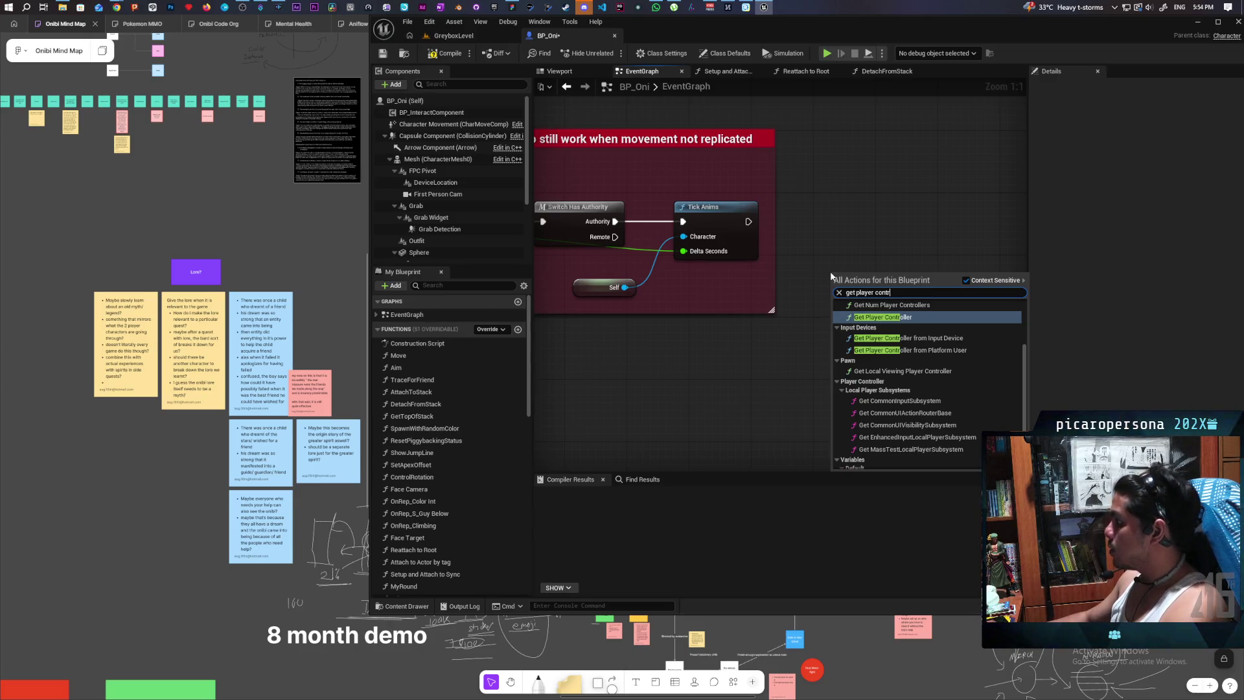
{"action": "key", "text": "BackSpace"}
{"action": "key", "text": "BackSpace"}
{"action": "key", "text": "BackSpace"}
{"action": "key", "text": "BackSpace"}
{"action": "type", "text": "harac"}
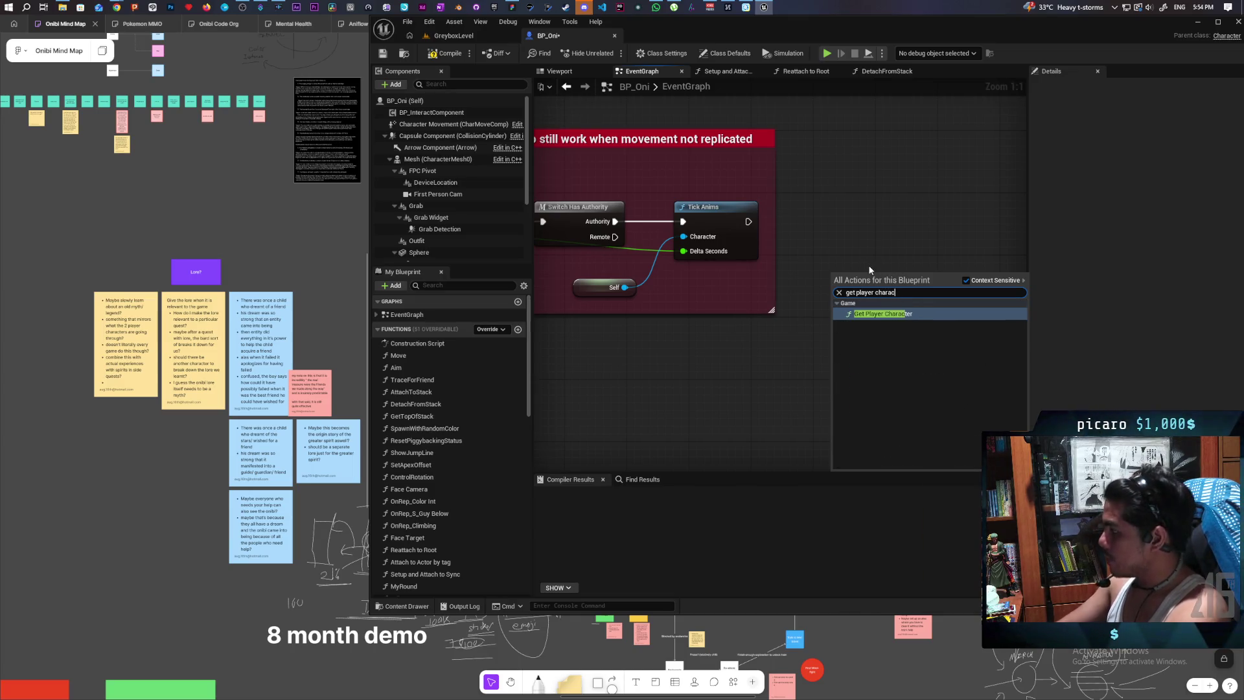
{"action": "key", "text": "Return"}
{"action": "mouse_move", "coordinate": [869, 285]}
{"action": "left_mouse_down"}
{"action": "mouse_move", "coordinate": [729, 363]}
{"action": "mouse_move", "coordinate": [706, 363]}
{"action": "left_mouse_up"}
- Compare Get Player Character's Return Value against a Self reference with an == node
{"action": "right_click", "coordinate": [803, 296]}
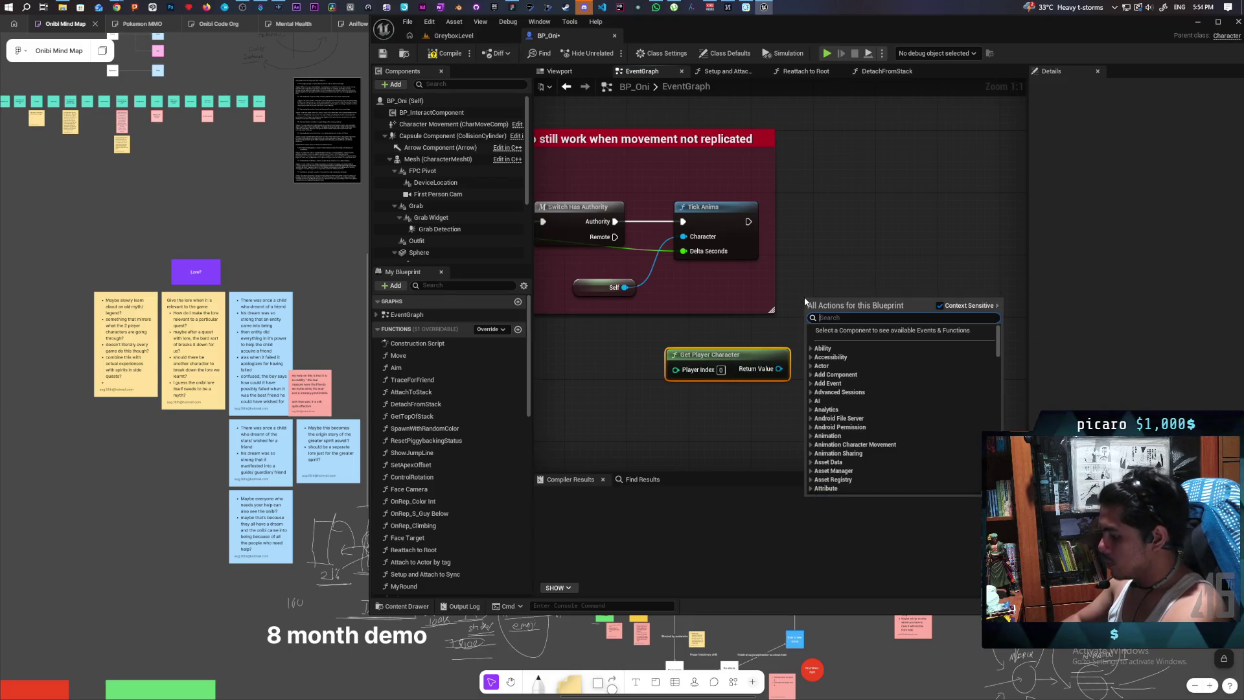
{"action": "type", "text": "self"}
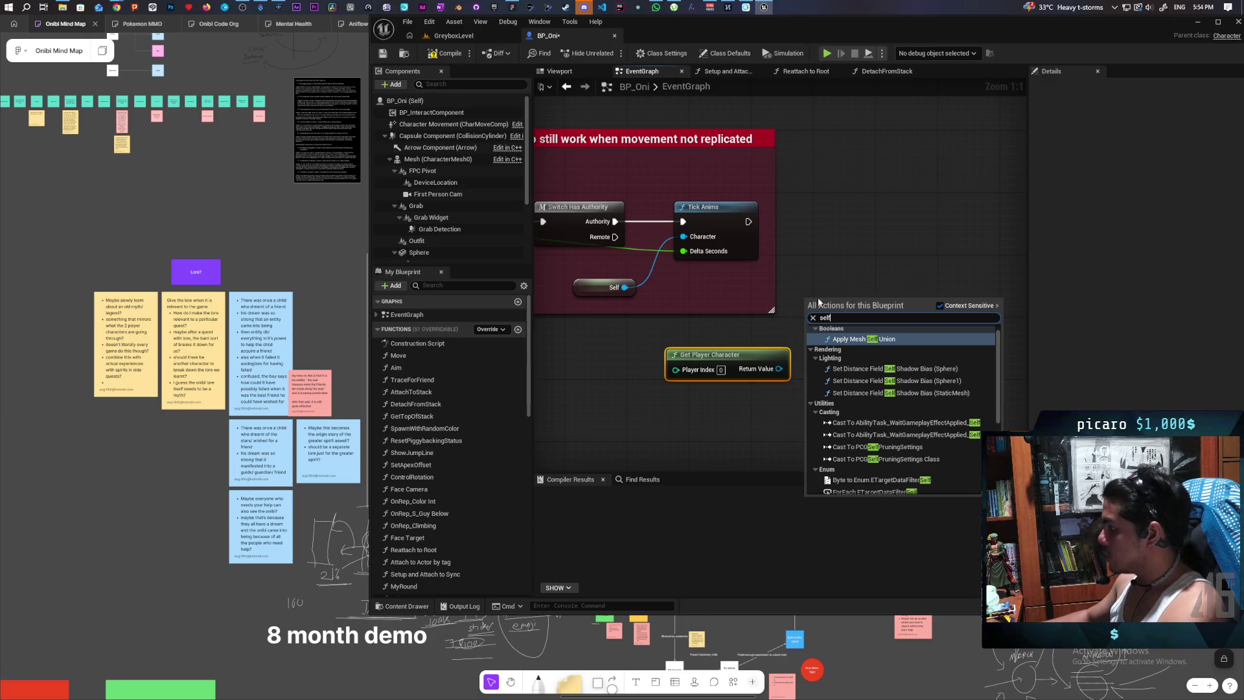
{"action": "key", "text": "Escape"}
{"action": "left_click_drag", "start_coordinate": [779, 369], "coordinate": [832, 315]}
{"action": "type", "text": "=="}
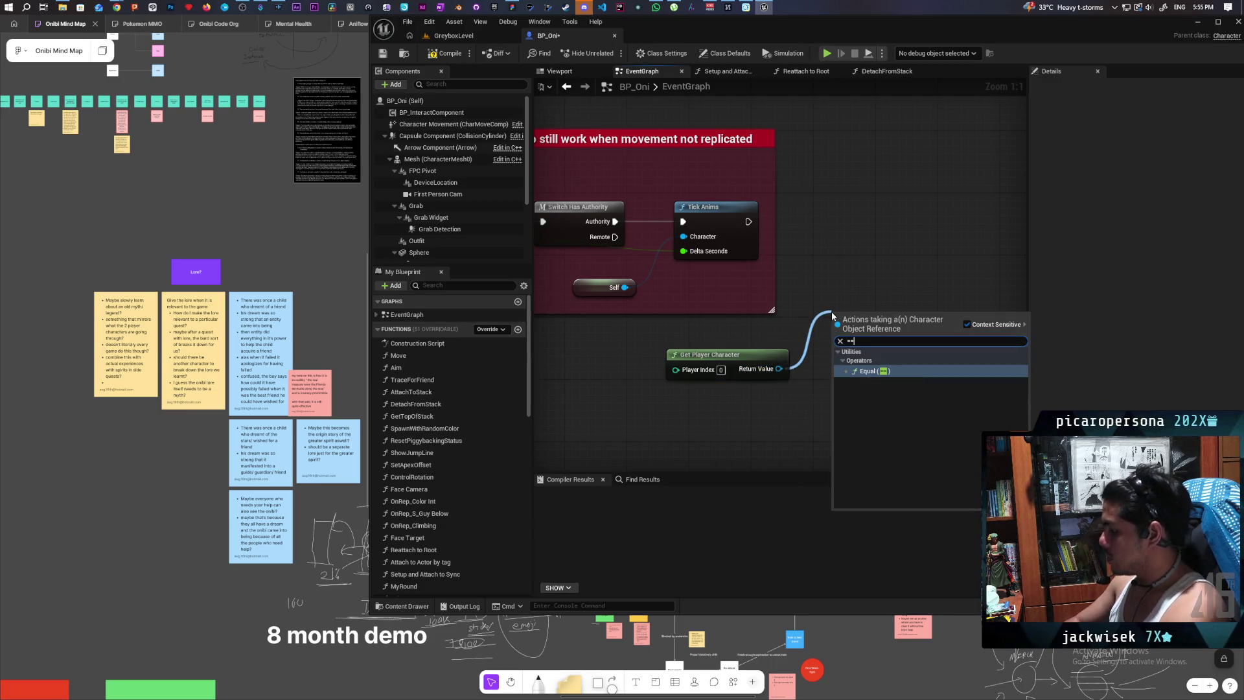
{"action": "key", "text": "Return"}
{"action": "left_click_drag", "start_coordinate": [839, 318], "coordinate": [798, 401]}
{"action": "type", "text": "self"}
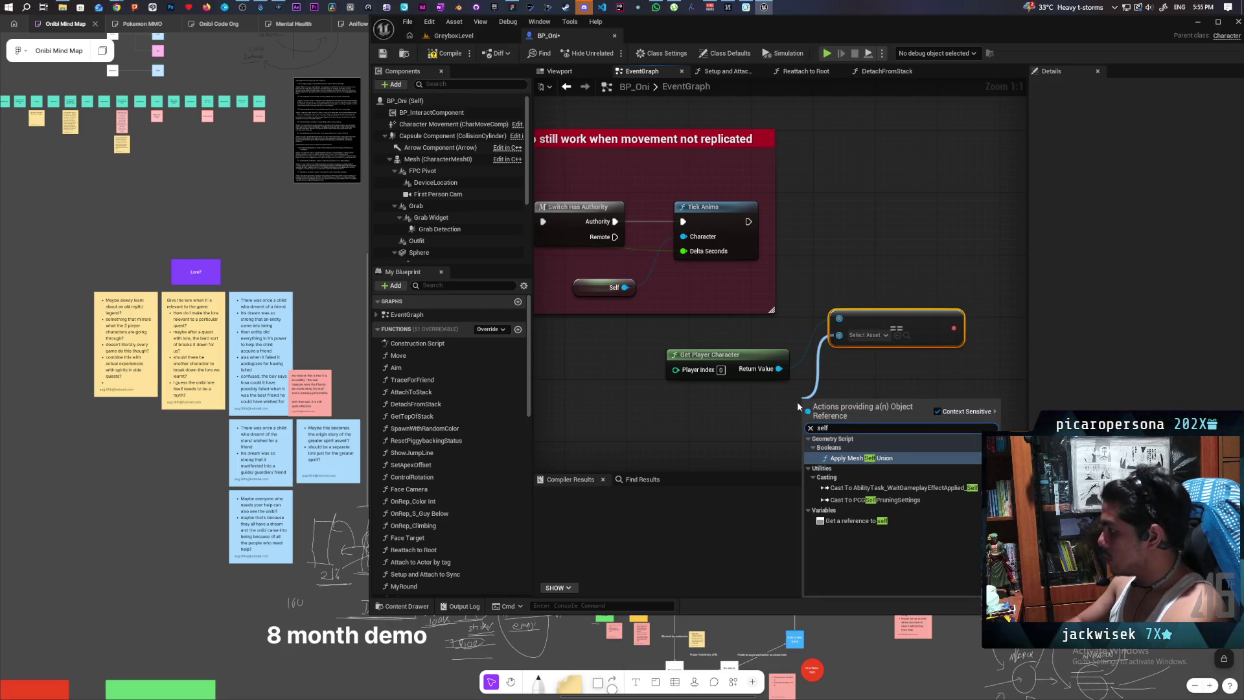
{"action": "left_click", "coordinate": [893, 521]}
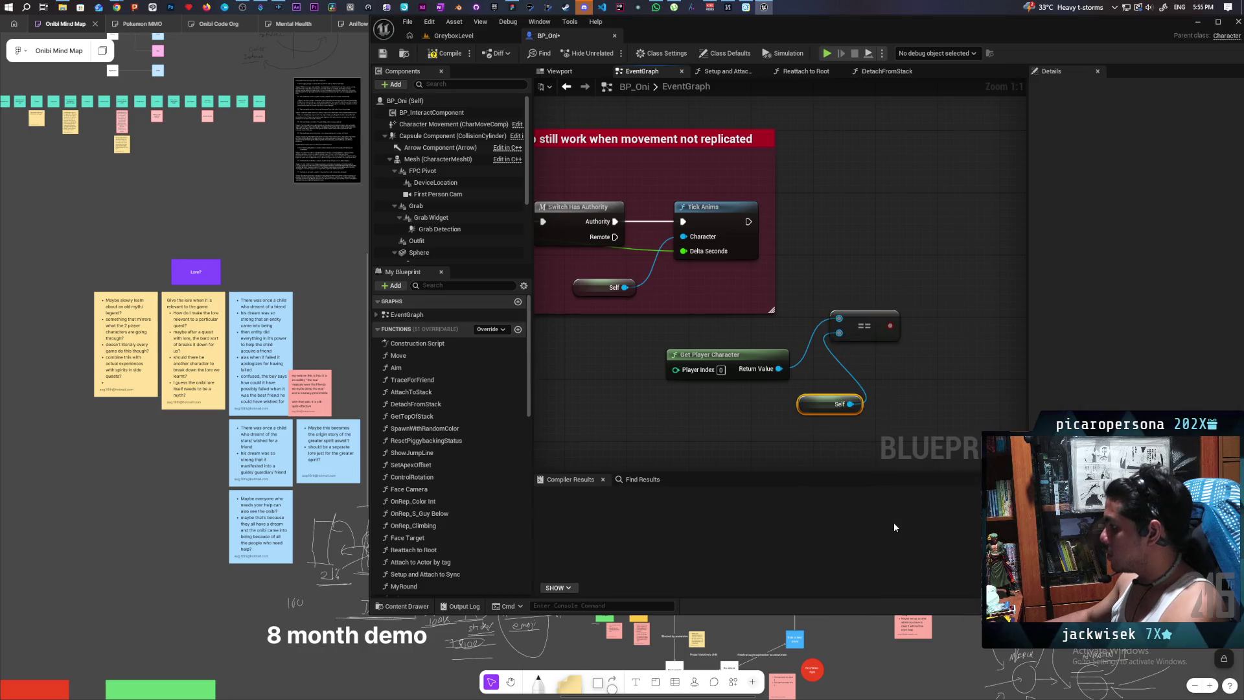
{"action": "left_click_drag", "start_coordinate": [818, 396], "coordinate": [724, 426]}
{"action": "left_click_drag", "start_coordinate": [854, 326], "coordinate": [842, 379]}
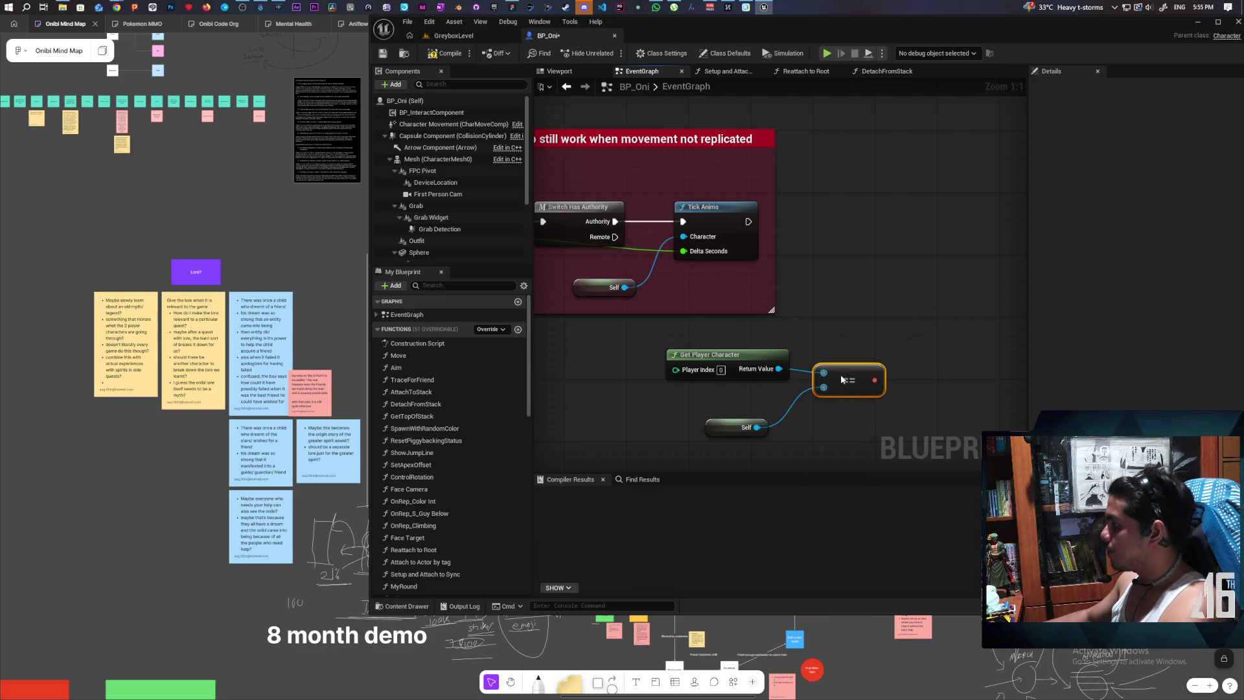
- Marquee-select and delete the Get Player Character, == and Self nodes
{"action": "scroll", "coordinate": [838, 374], "scroll_direction": "down", "scroll_amount": 2}
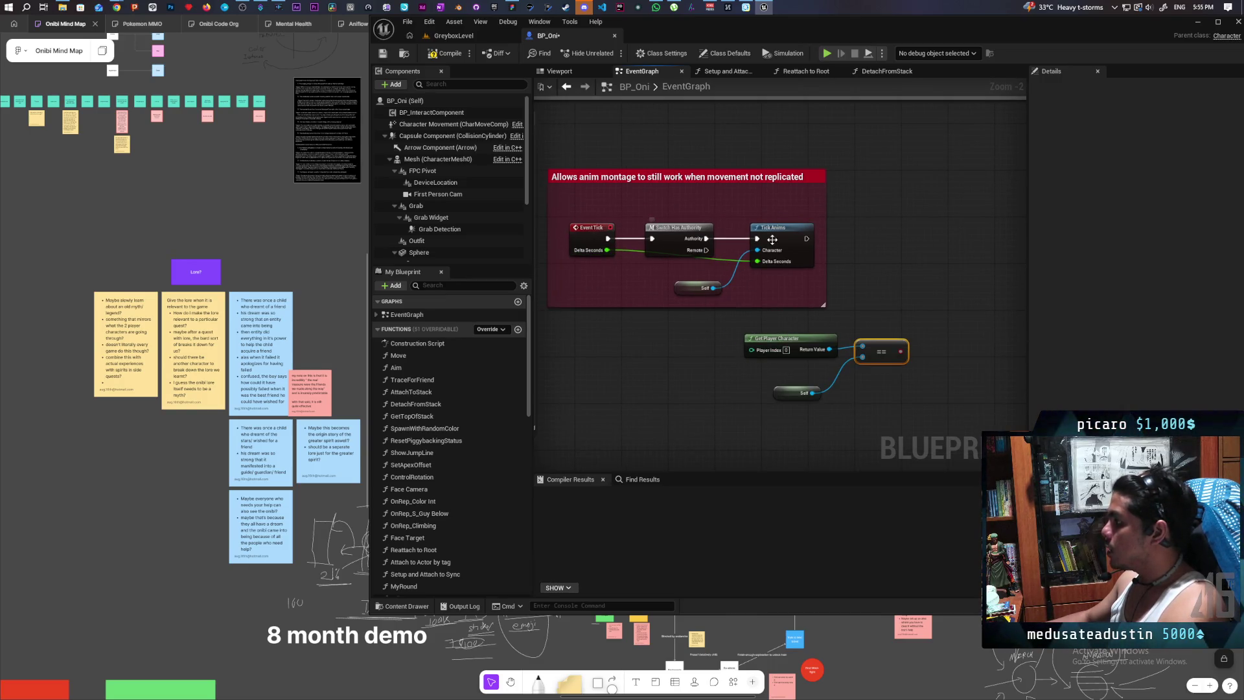
{"action": "mouse_move", "coordinate": [743, 345]}
{"action": "left_mouse_down"}
{"action": "mouse_move", "coordinate": [1010, 418]}
{"action": "mouse_move", "coordinate": [996, 409]}
{"action": "left_mouse_up"}
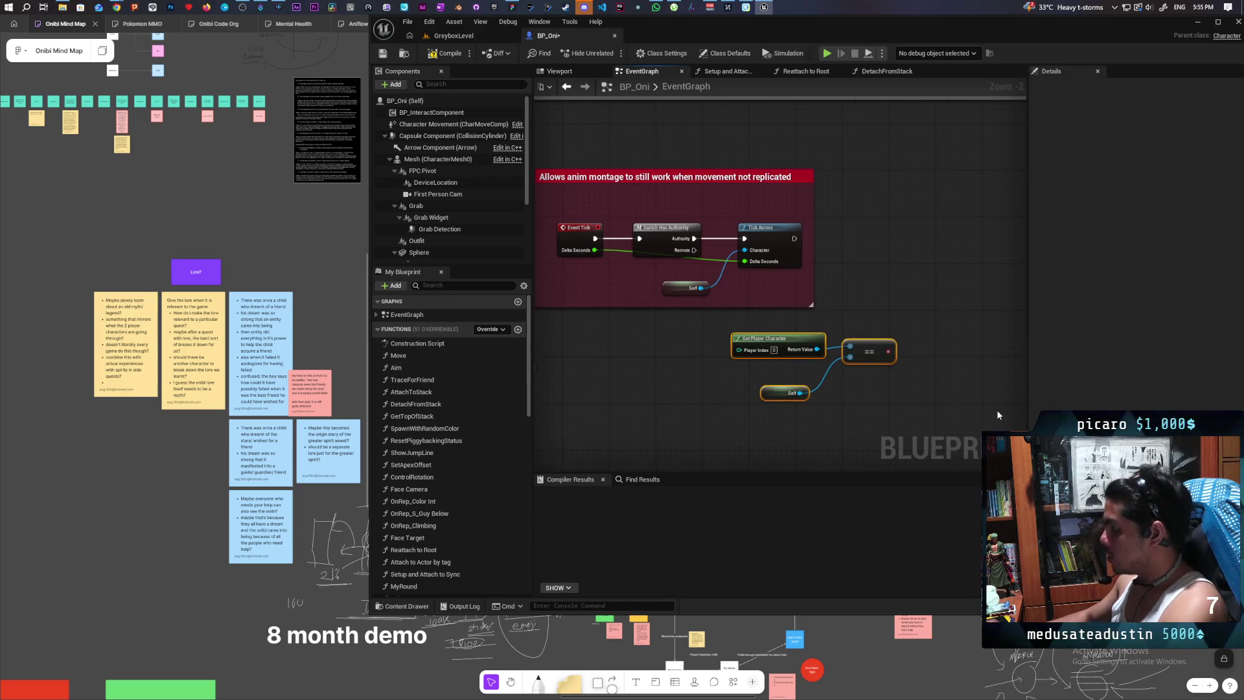
{"action": "key", "text": "Delete"}
- Add Is Locally Controlled driving a Branch placed right after Tick Anims
{"action": "right_click", "coordinate": [788, 366]}
{"action": "type", "text": "locally con"}
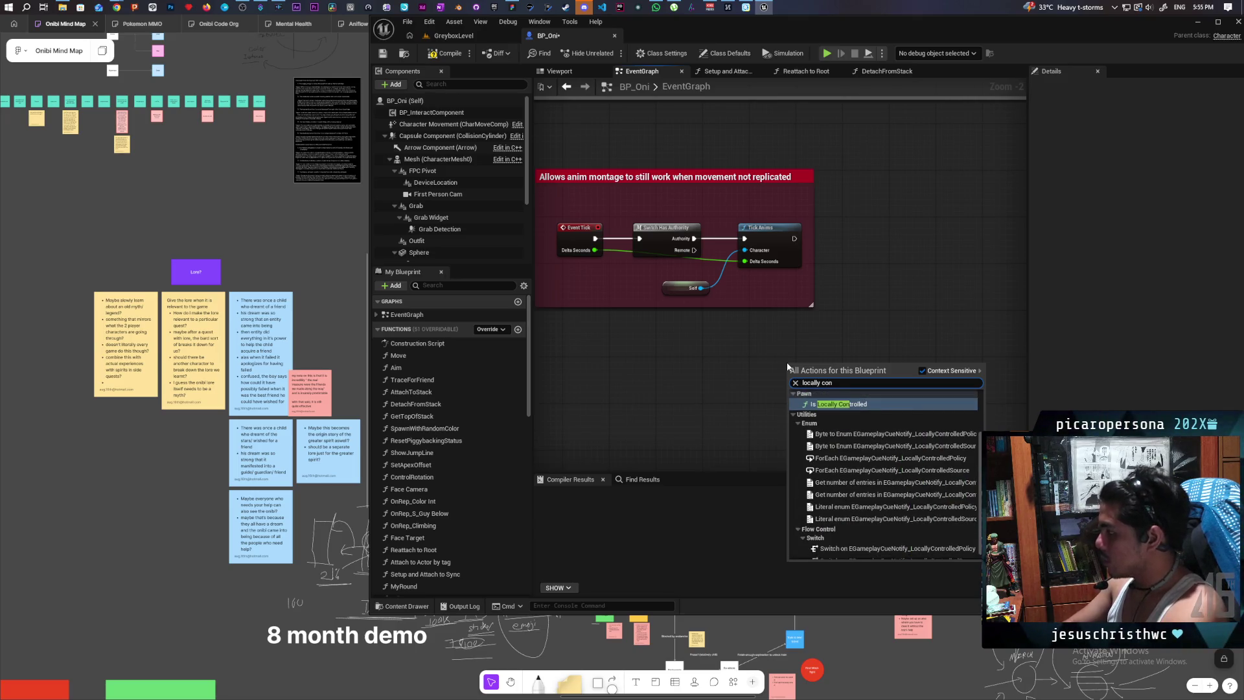
{"action": "key", "text": "Return"}
{"action": "scroll", "coordinate": [838, 344], "scroll_direction": "up", "scroll_amount": 2}
{"action": "mouse_move", "coordinate": [839, 381]}
{"action": "left_mouse_down"}
{"action": "mouse_move", "coordinate": [714, 366]}
{"action": "mouse_move", "coordinate": [834, 344]}
{"action": "mouse_move", "coordinate": [906, 265]}
{"action": "left_mouse_up"}
{"action": "left_click", "coordinate": [907, 245]}
{"action": "mouse_move", "coordinate": [780, 223]}
{"action": "left_mouse_down"}
{"action": "mouse_move", "coordinate": [914, 261]}
{"action": "mouse_move", "coordinate": [872, 213]}
{"action": "left_mouse_up"}
{"action": "left_click_drag", "start_coordinate": [883, 322], "coordinate": [694, 314]}
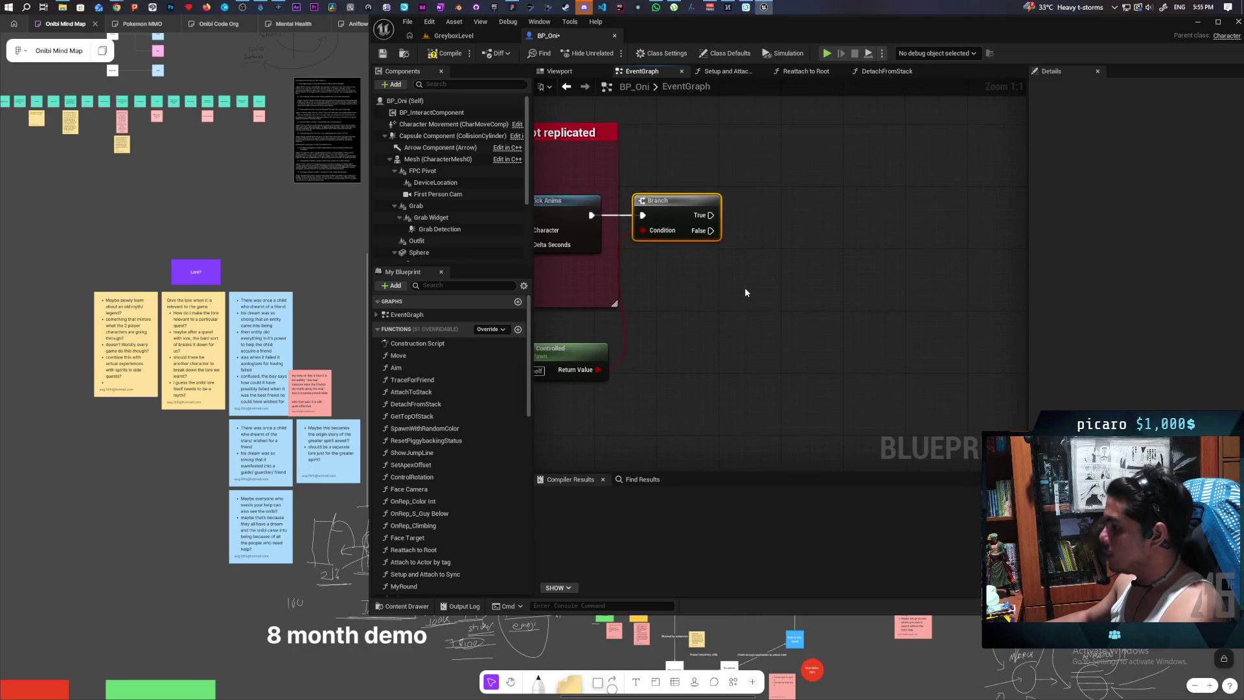
- Print 'Hello' on the Branch's True path and add a Character Movement reference
{"action": "mouse_move", "coordinate": [710, 216]}
{"action": "left_mouse_down"}
{"action": "mouse_move", "coordinate": [767, 192]}
{"action": "mouse_move", "coordinate": [827, 208]}
{"action": "left_mouse_up"}
{"action": "left_click", "coordinate": [748, 314]}
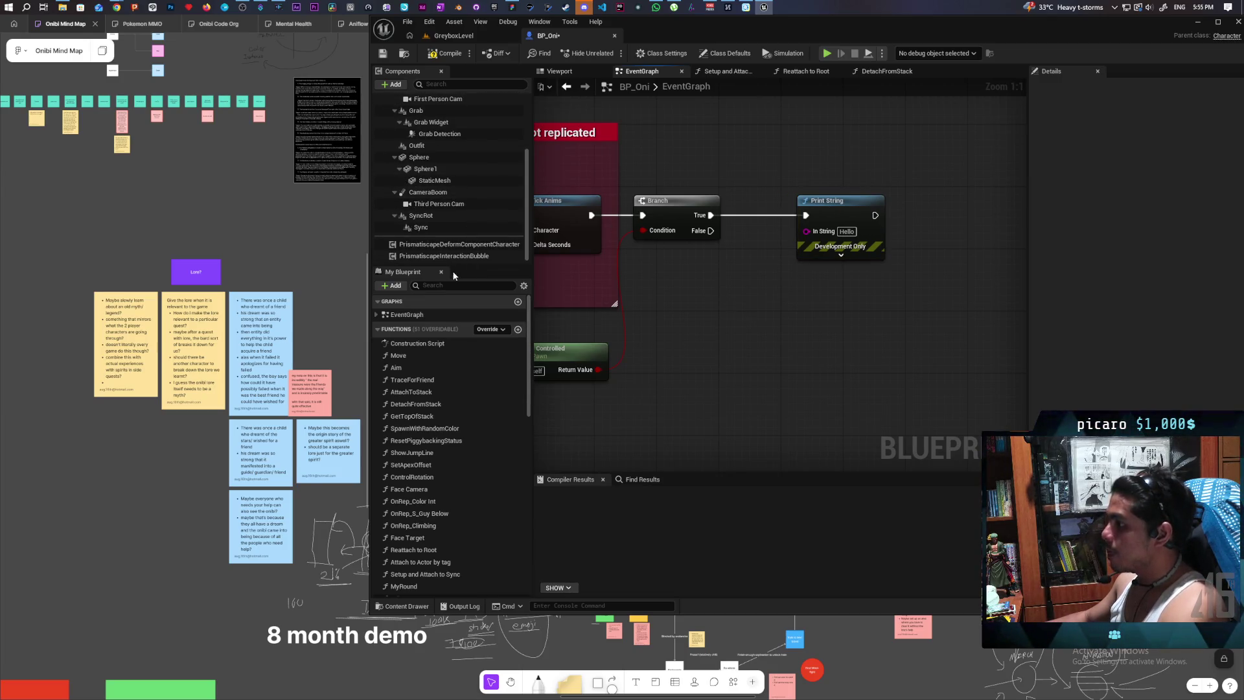
{"action": "scroll", "coordinate": [456, 227], "scroll_direction": "up", "scroll_amount": 4}
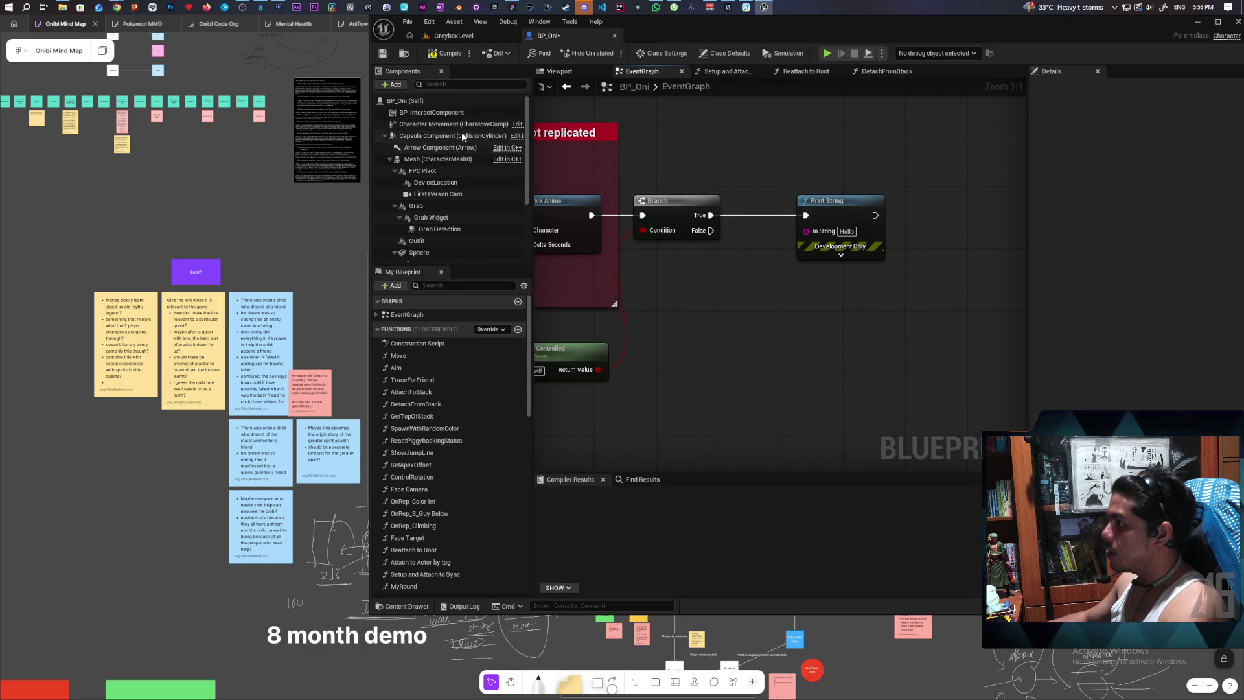
{"action": "left_click_drag", "start_coordinate": [428, 124], "coordinate": [781, 349]}
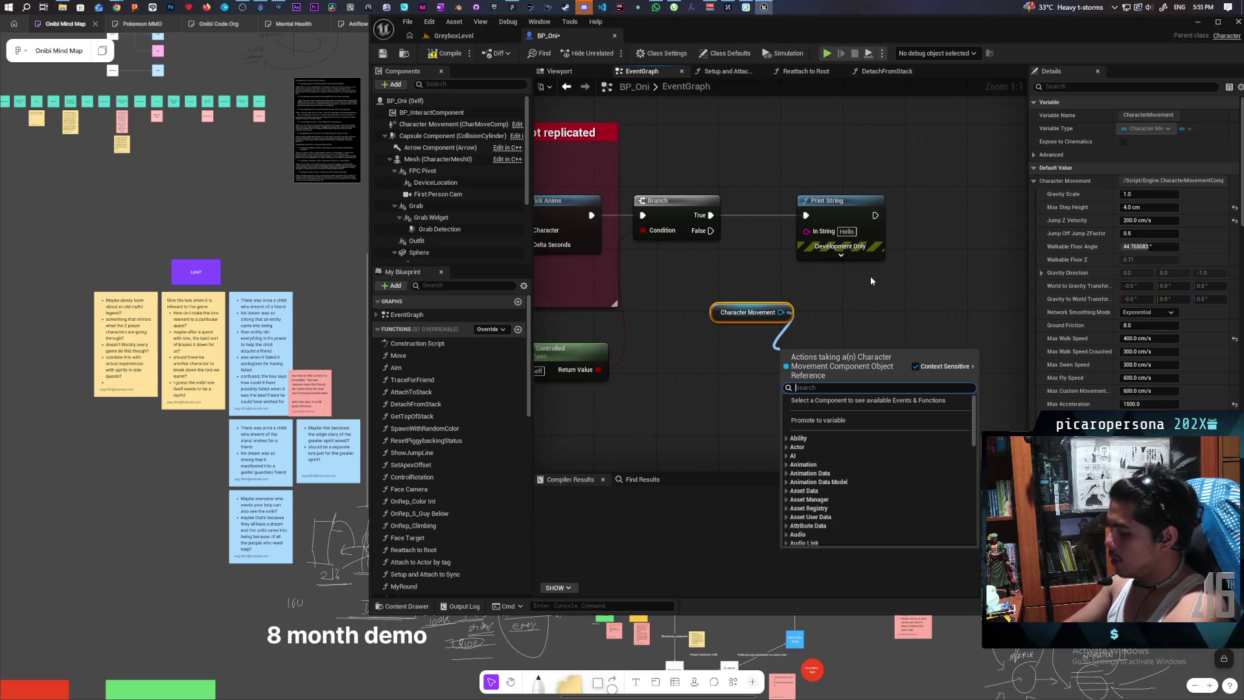
- Add Get Movement Mode, try a Switch on its value, then delete the switch
{"action": "type", "text": "movement mode"}
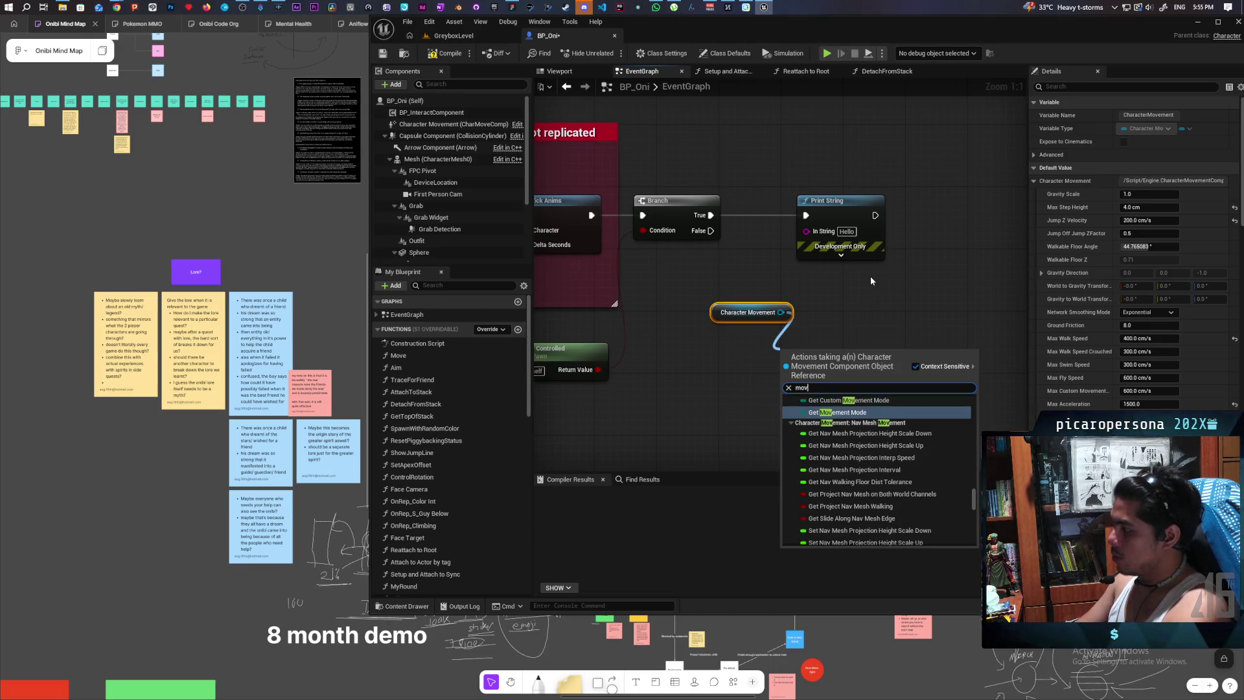
{"action": "key", "text": "Return"}
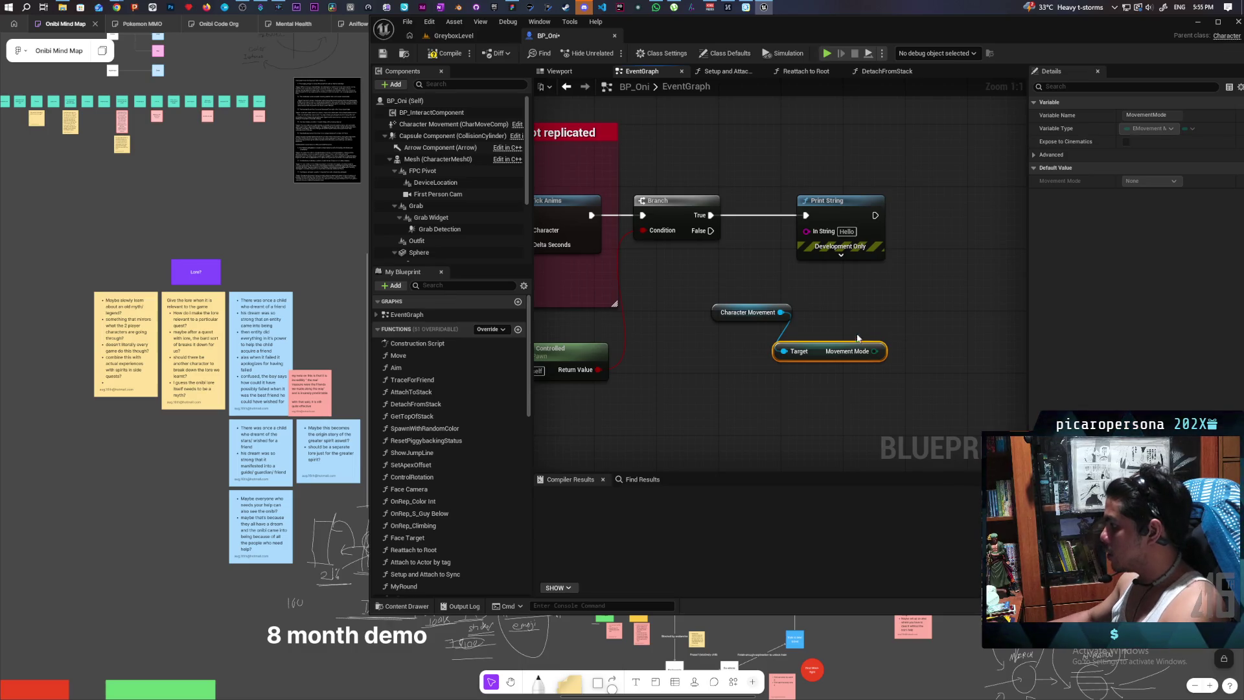
{"action": "mouse_move", "coordinate": [874, 351]}
{"action": "left_mouse_down"}
{"action": "mouse_move", "coordinate": [916, 318]}
{"action": "mouse_move", "coordinate": [686, 295]}
{"action": "left_mouse_up"}
{"action": "type", "text": "switch"}
{"action": "key", "text": "Return"}
{"action": "left_click", "coordinate": [785, 384]}
{"action": "mouse_move", "coordinate": [845, 382]}
{"action": "left_mouse_down"}
{"action": "mouse_move", "coordinate": [833, 286]}
{"action": "mouse_move", "coordinate": [901, 315]}
{"action": "left_mouse_up"}
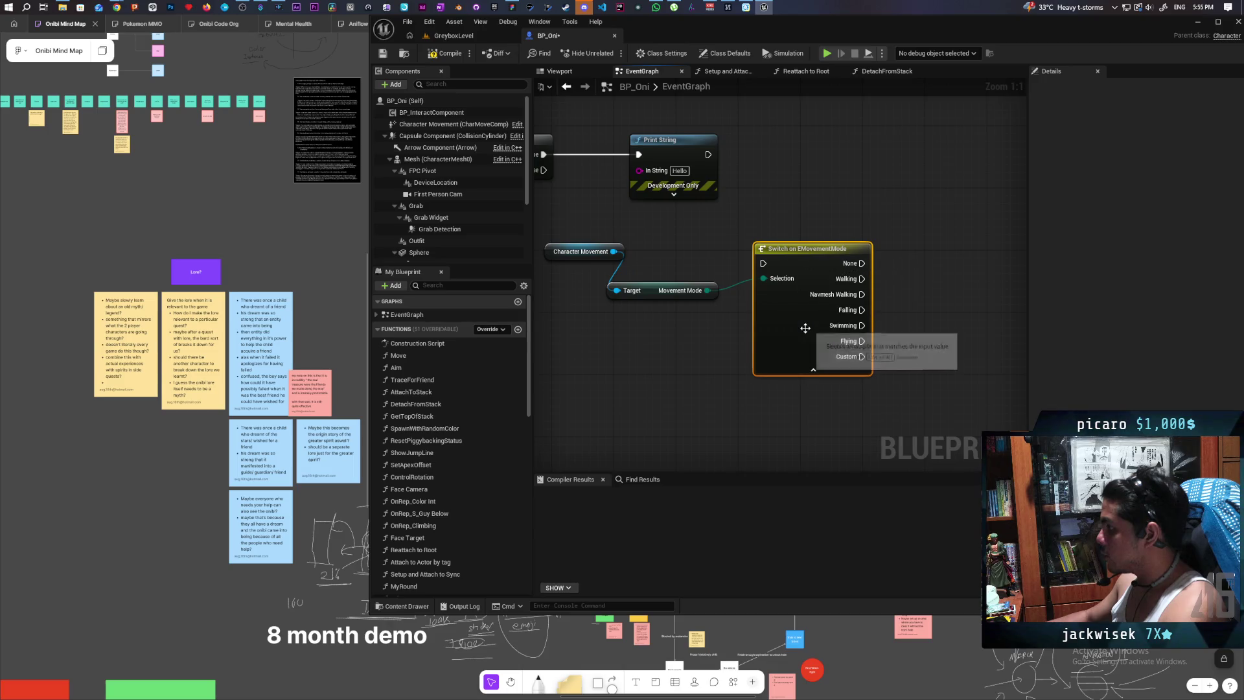
{"action": "key", "text": "Delete"}
- Feed Movement Mode through Enum to String into Print String and compile BP_Oni
{"action": "left_click_drag", "start_coordinate": [706, 290], "coordinate": [640, 170]}
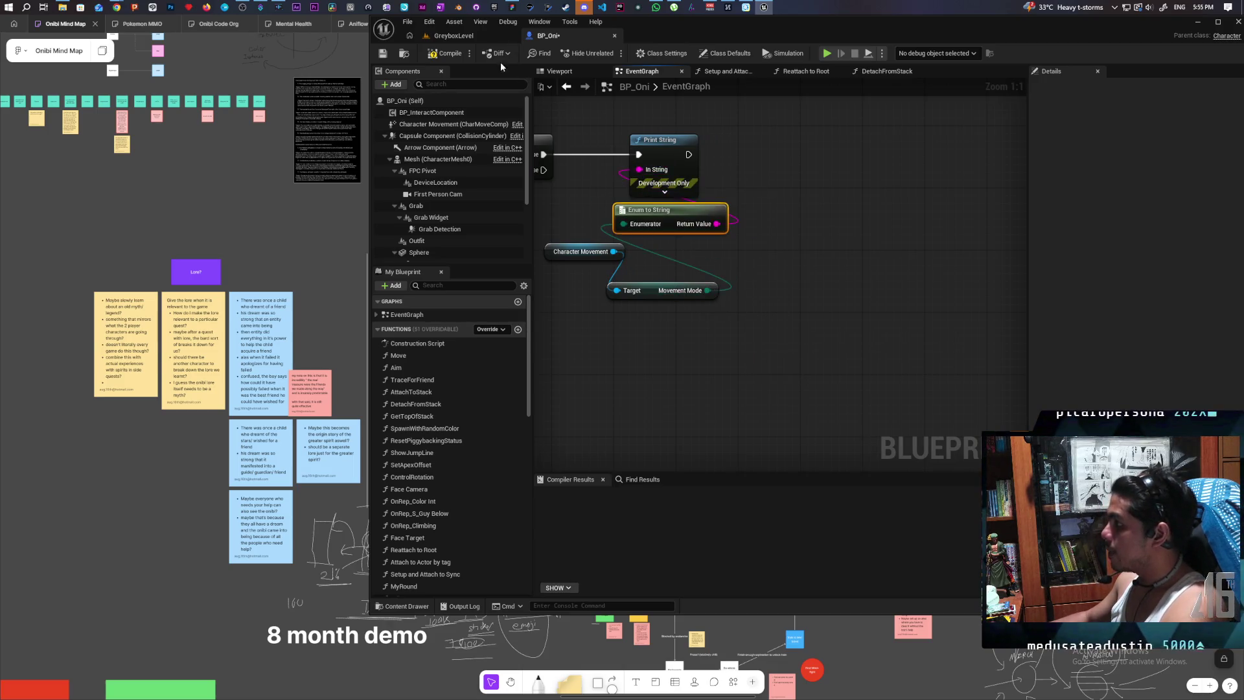
{"action": "left_click", "coordinate": [383, 55]}
{"action": "left_click", "coordinate": [454, 35]}
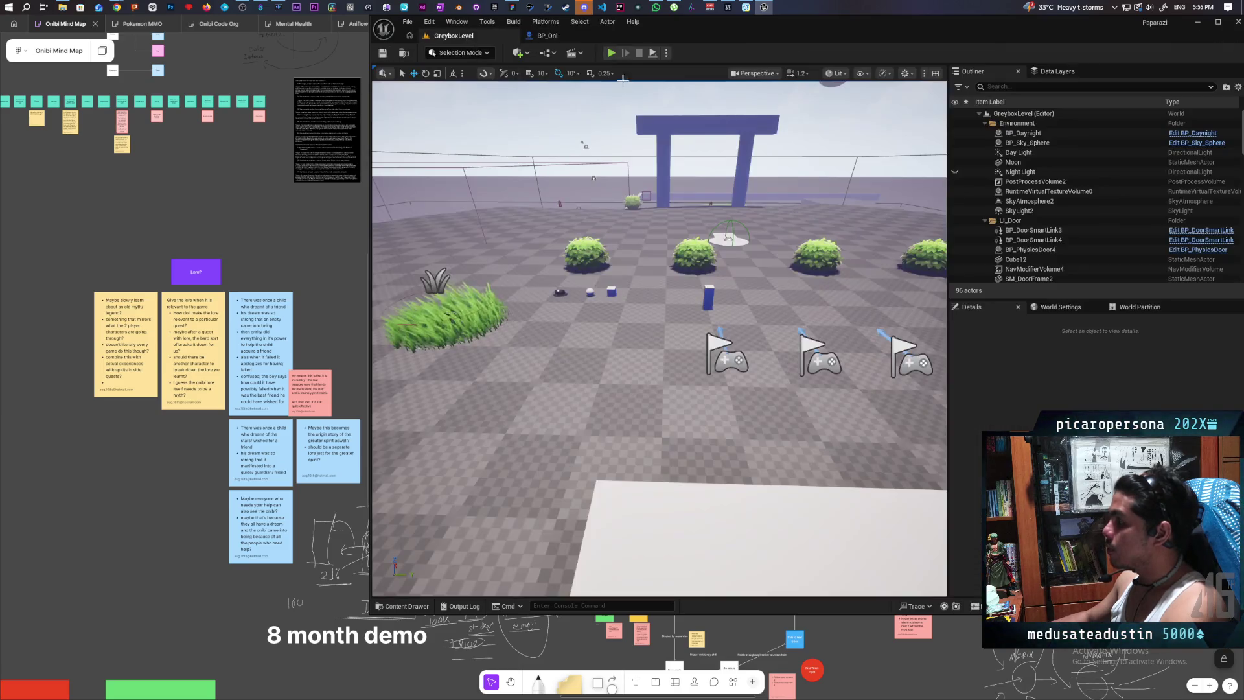
- Start the multiplayer play-test and run and jump the oni to log Walking and Falling
{"action": "left_click", "coordinate": [611, 53]}
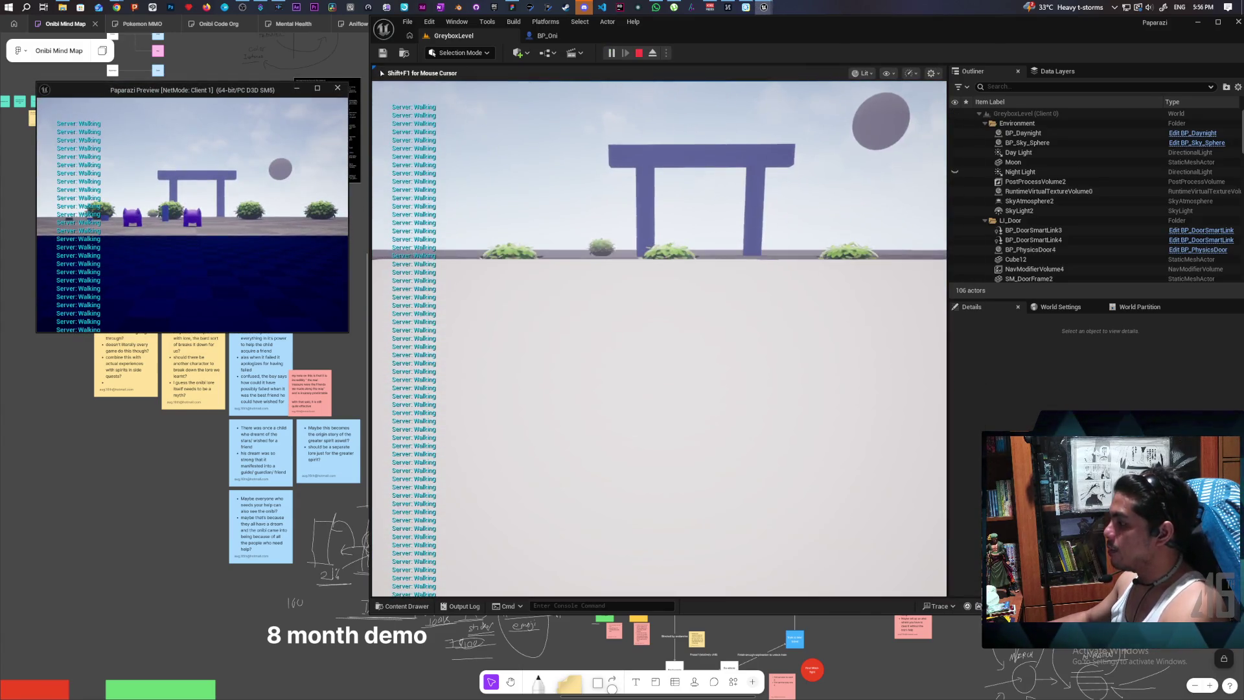
{"action": "key", "text": "s"}
{"action": "key", "text": "w"}
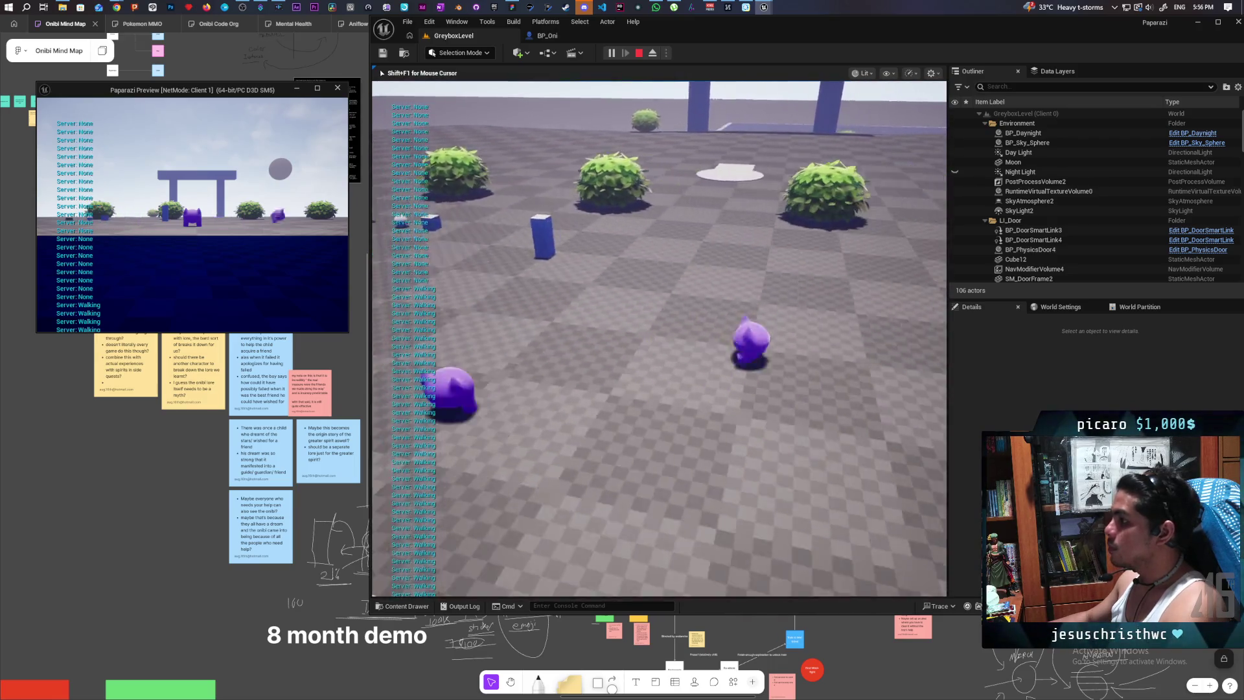
{"action": "key", "text": "space"}
{"action": "key", "text": "w"}
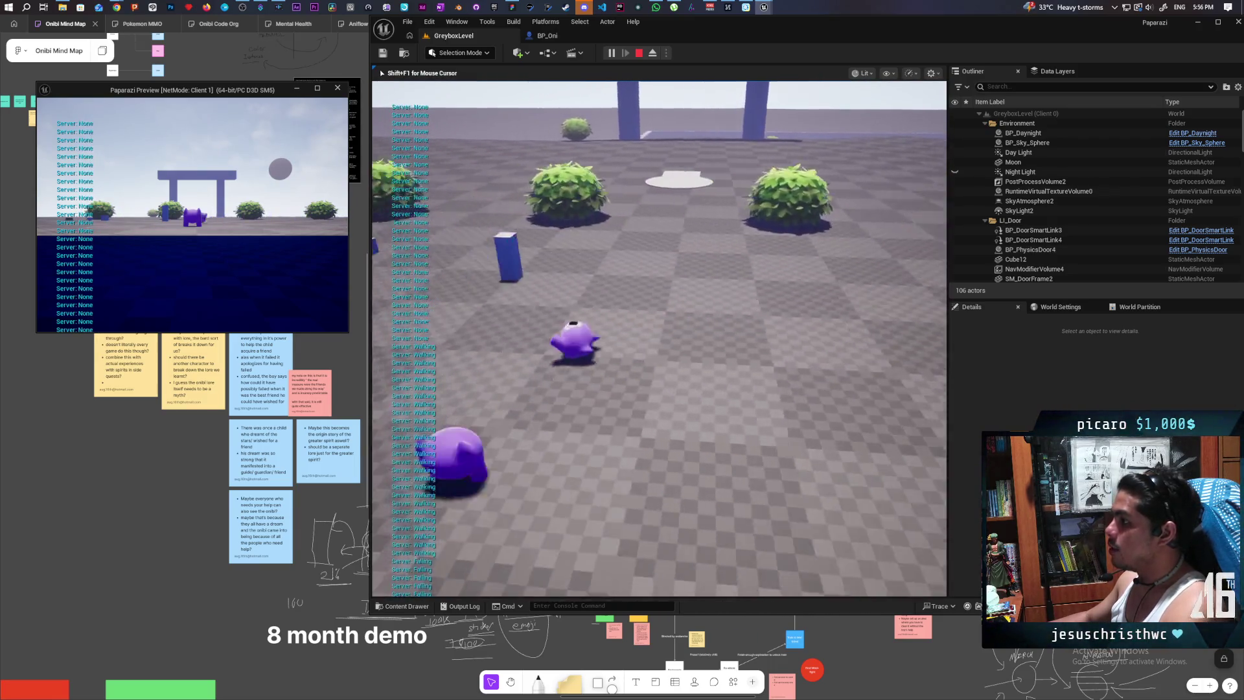
{"action": "key", "text": "w"}
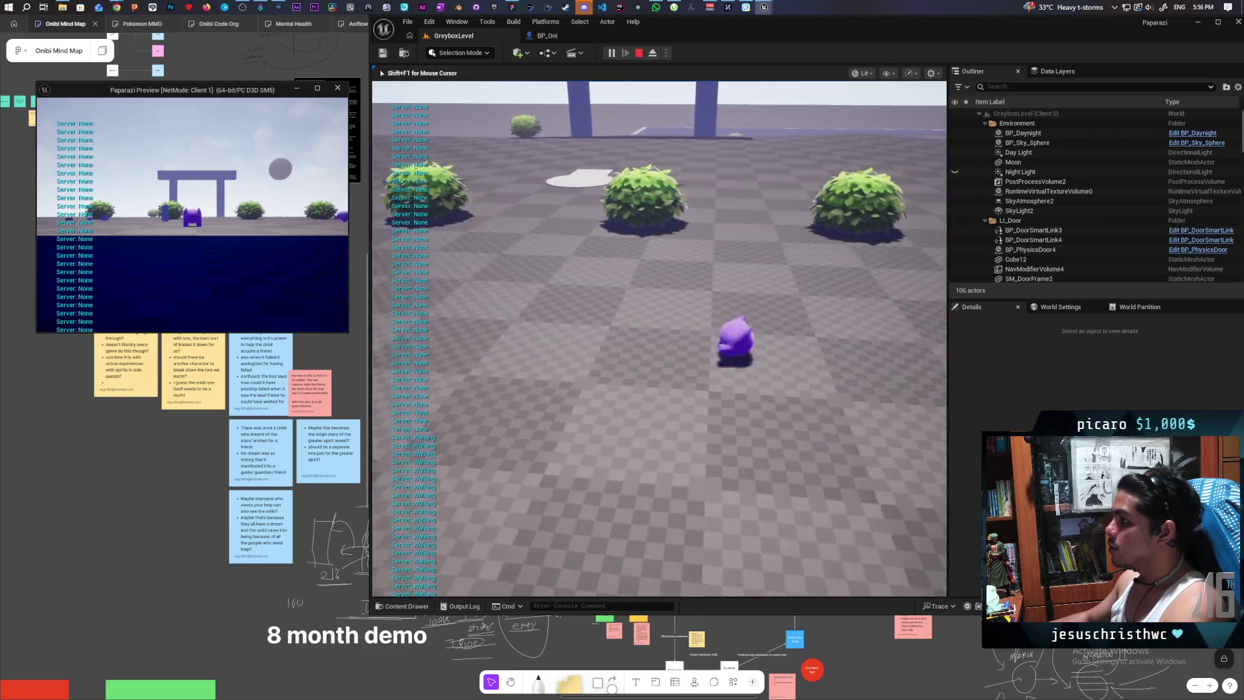
{"action": "key", "text": "w"}
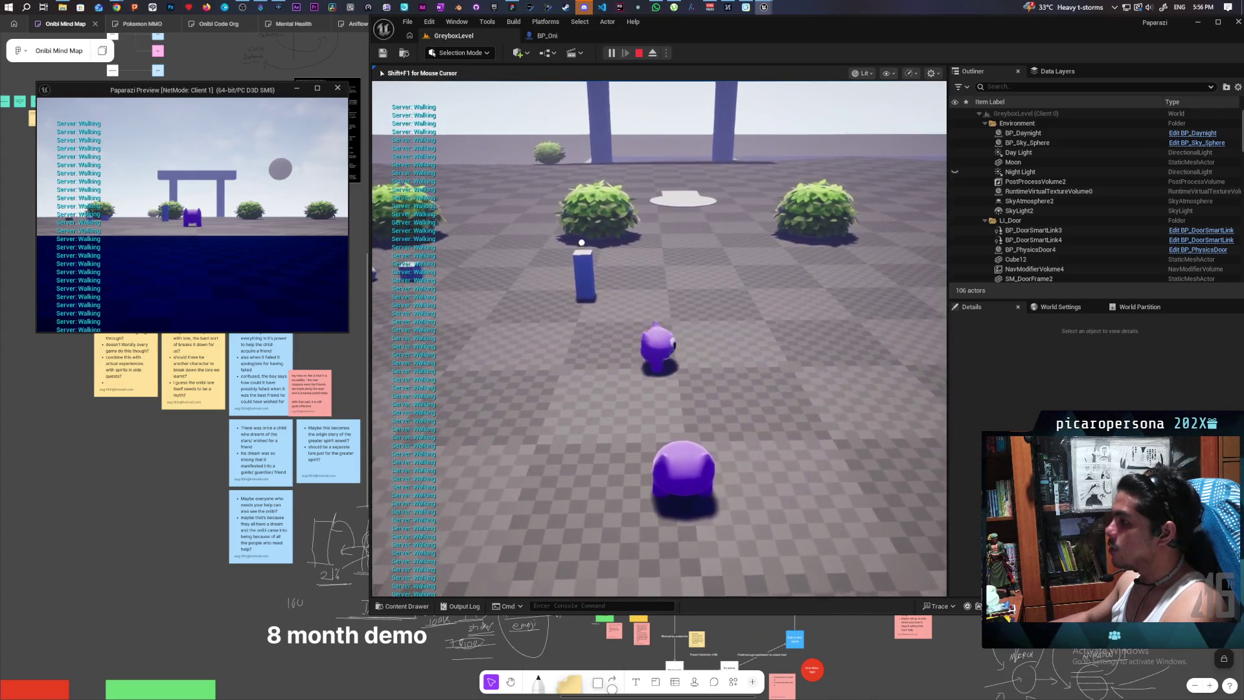
- Walk and jump the oni beside the second oni and through the grass patch
{"action": "key", "text": "shift+F1"}
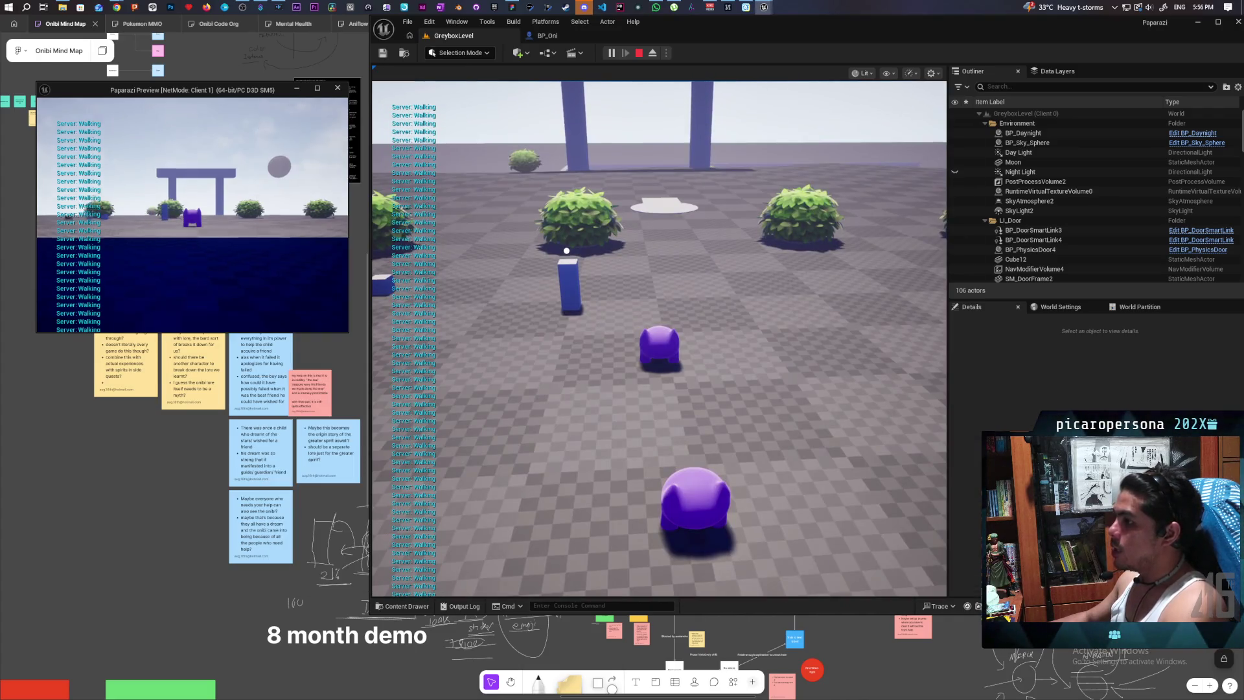
{"action": "key", "text": "w"}
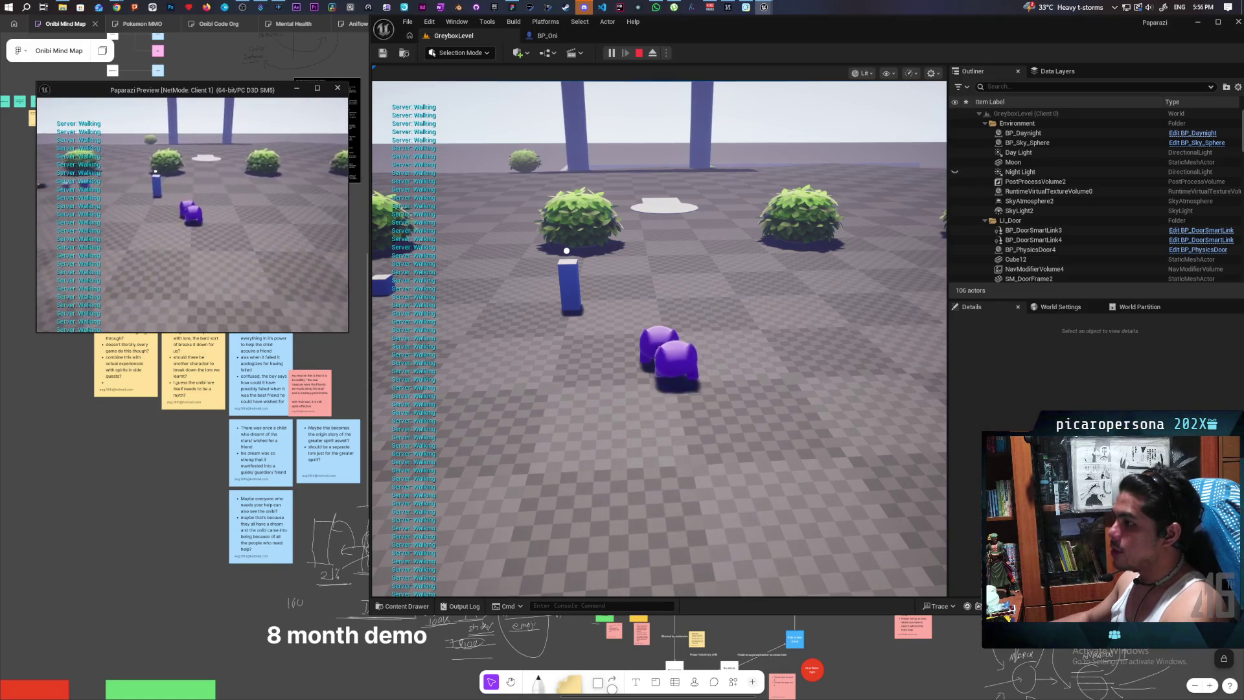
{"action": "key", "text": "space"}
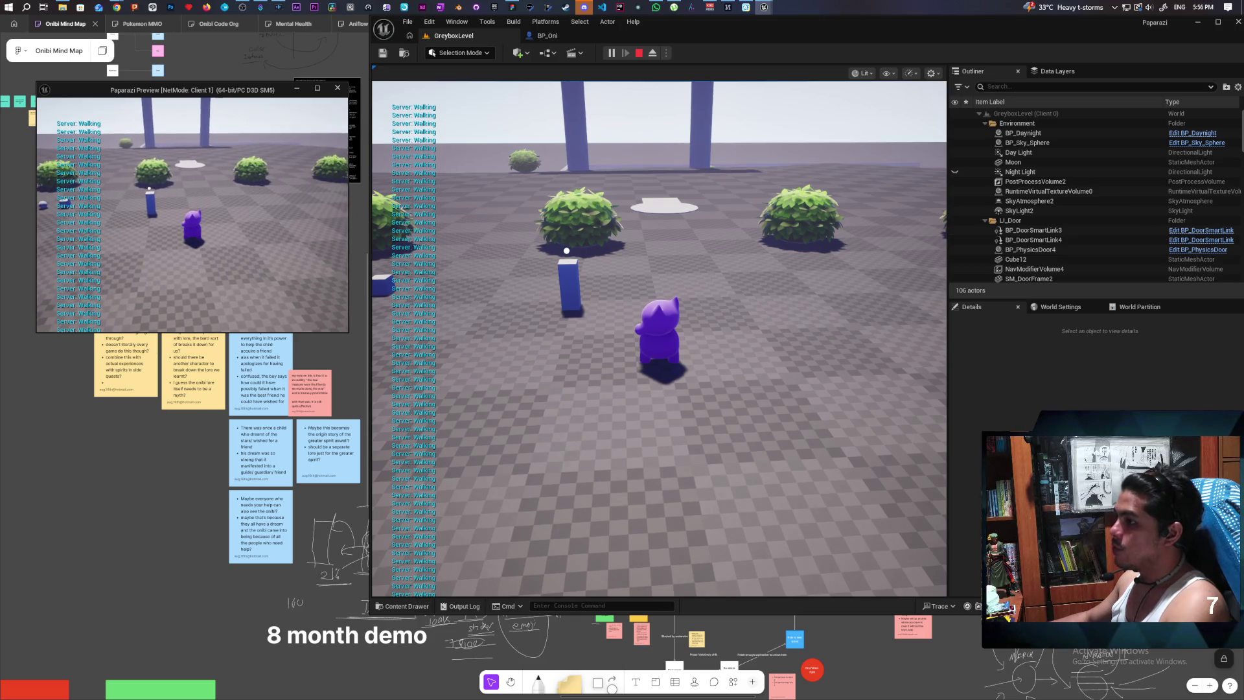
{"action": "left_click", "coordinate": [567, 300]}
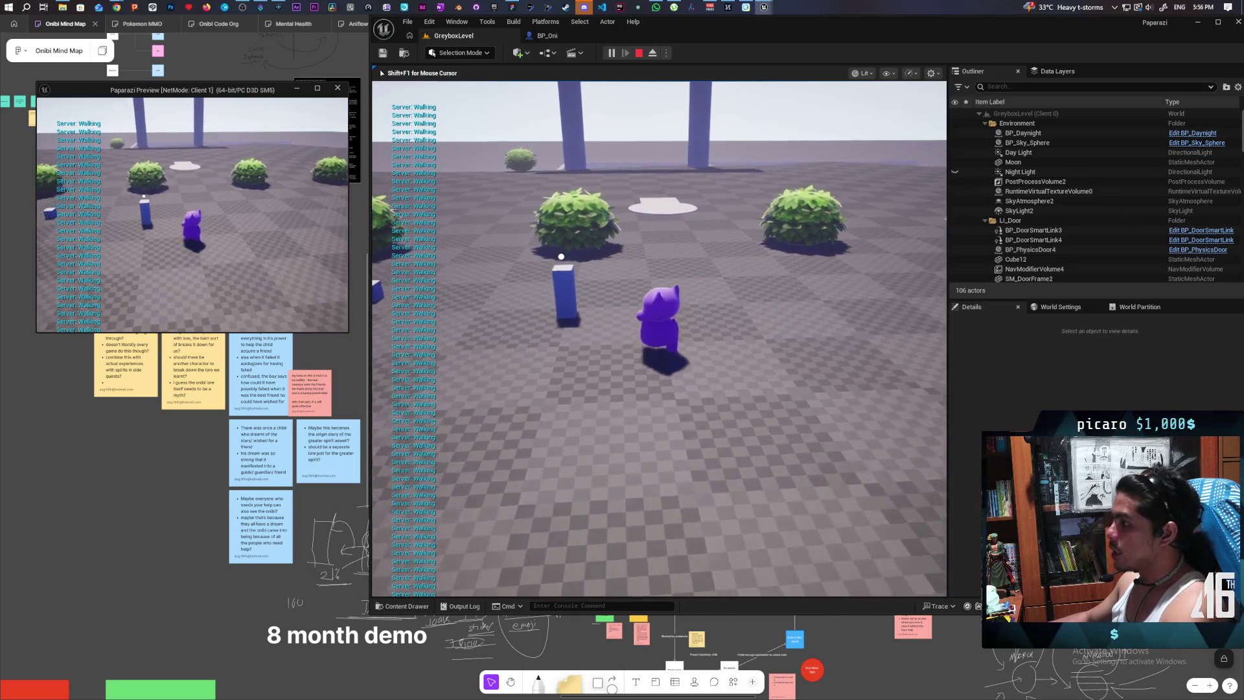
{"action": "key", "text": "space"}
{"action": "key", "text": "w"}
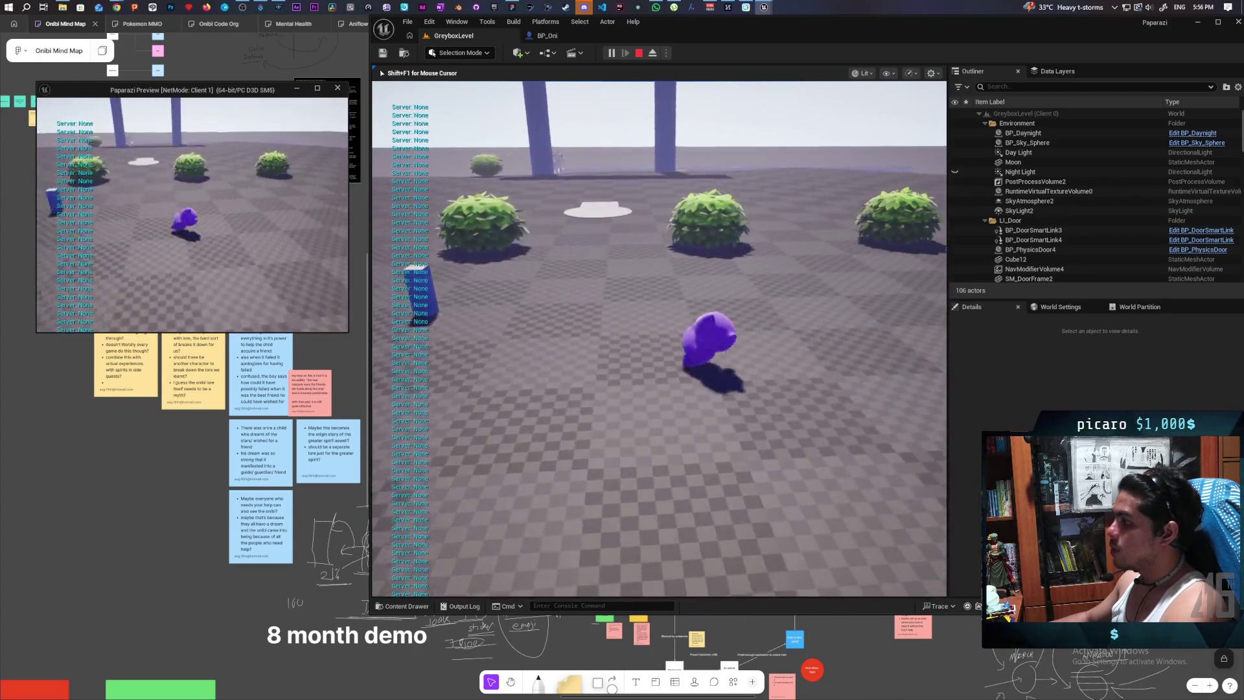
{"action": "key", "text": "w"}
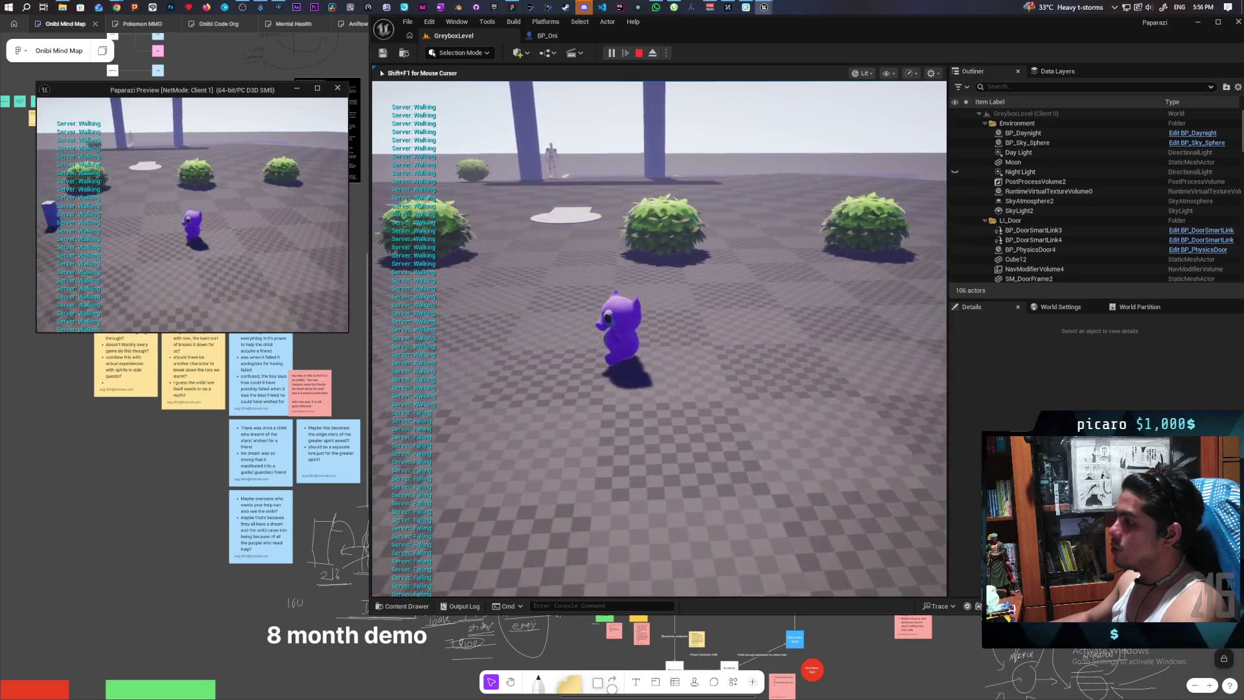
- Jump the oni from the other game window to log Falling, then stop the play-test
{"action": "key", "text": "alt+Tab"}
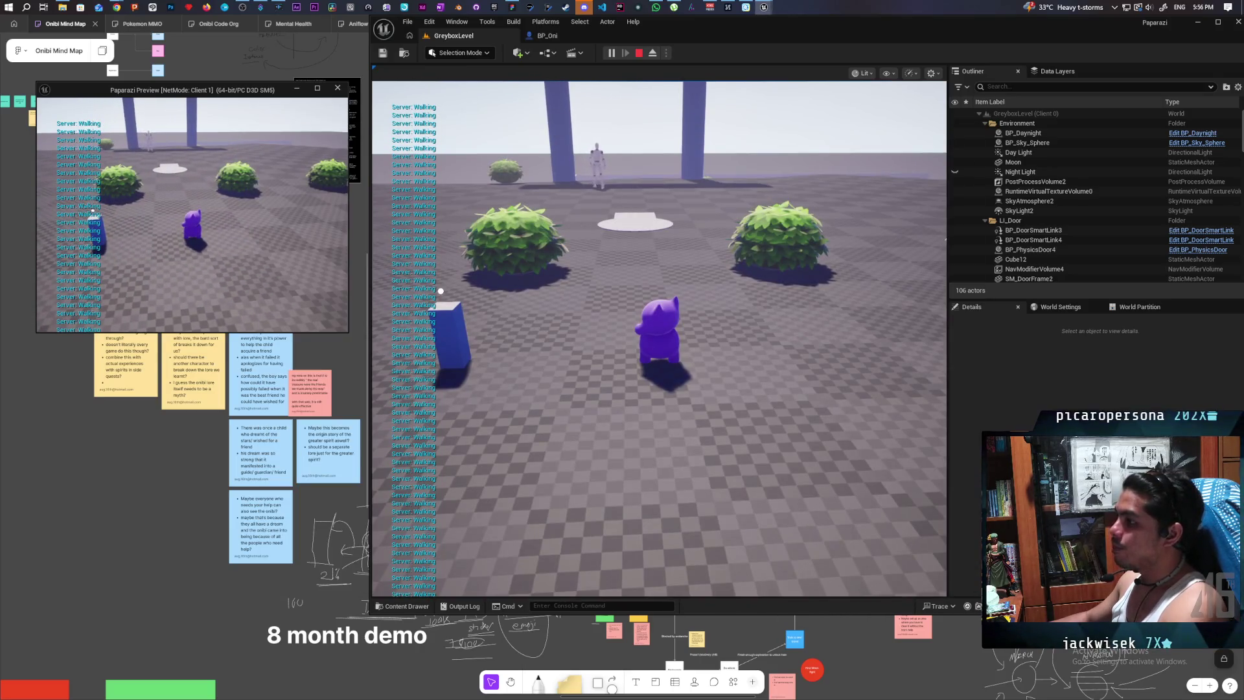
{"action": "key", "text": "w"}
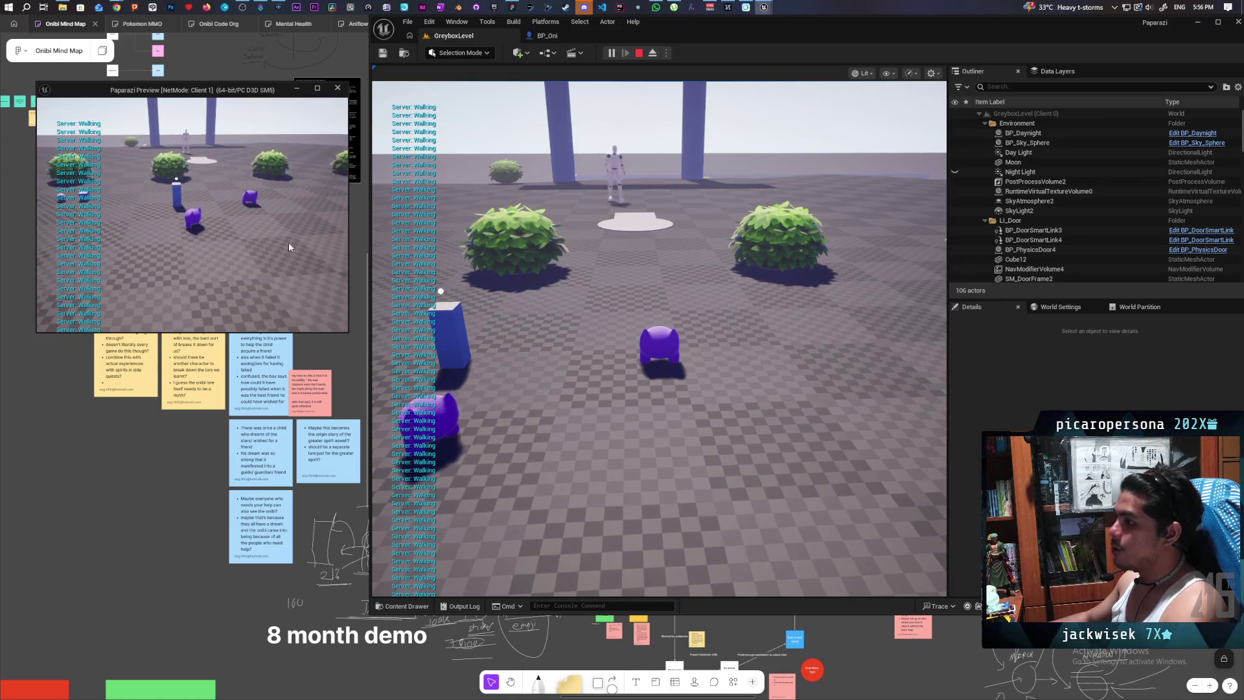
{"action": "left_click", "coordinate": [659, 389]}
{"action": "key", "text": "w"}
{"action": "key", "text": "space"}
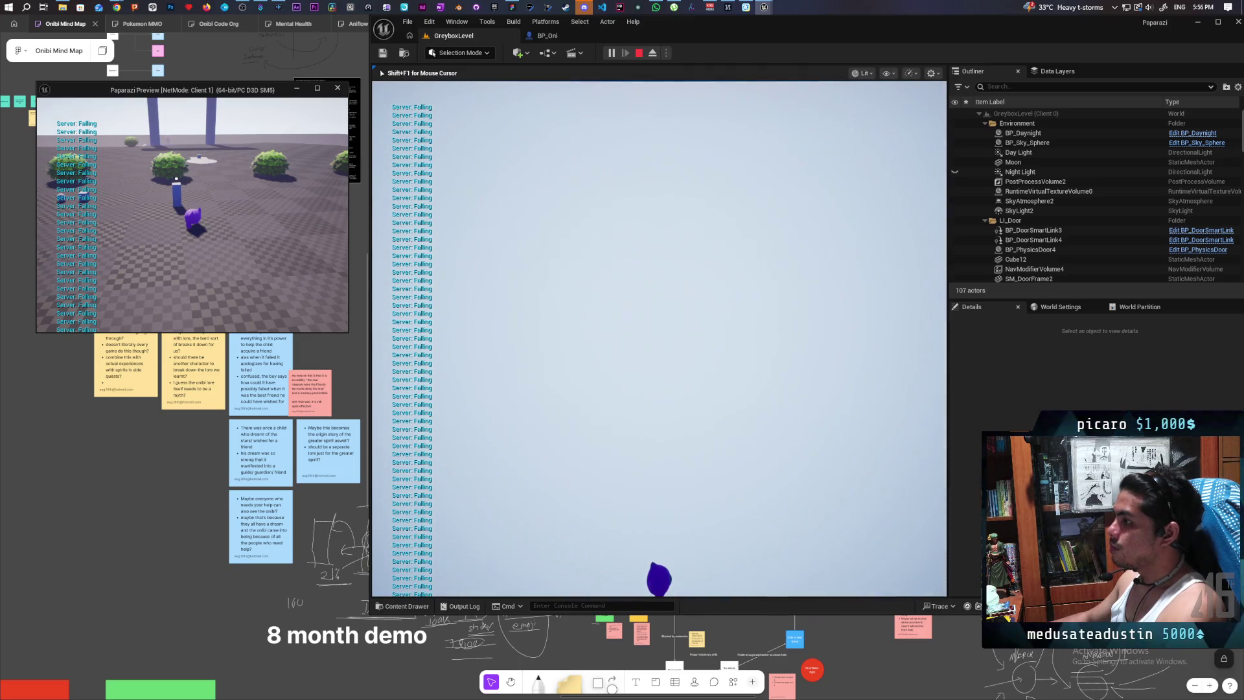
{"action": "key", "text": "Escape"}
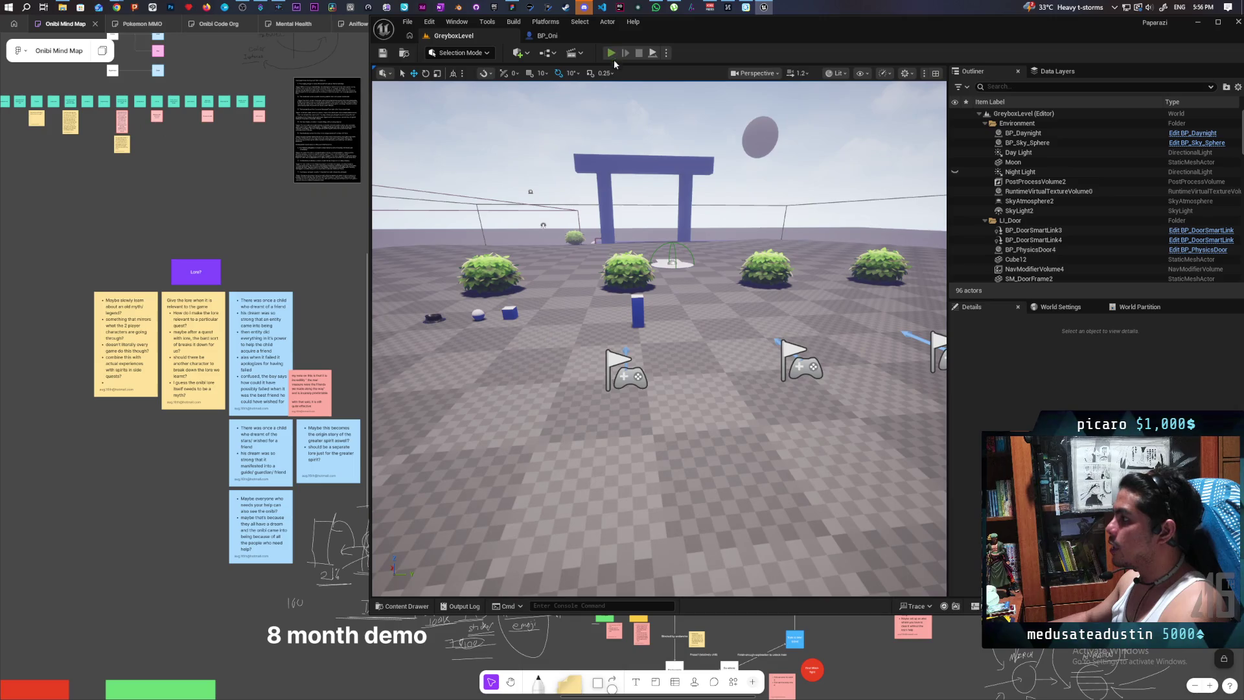
- Run a new client play-test, jumping to print Server: Falling/Walking, then stop it
{"action": "left_click", "coordinate": [611, 55]}
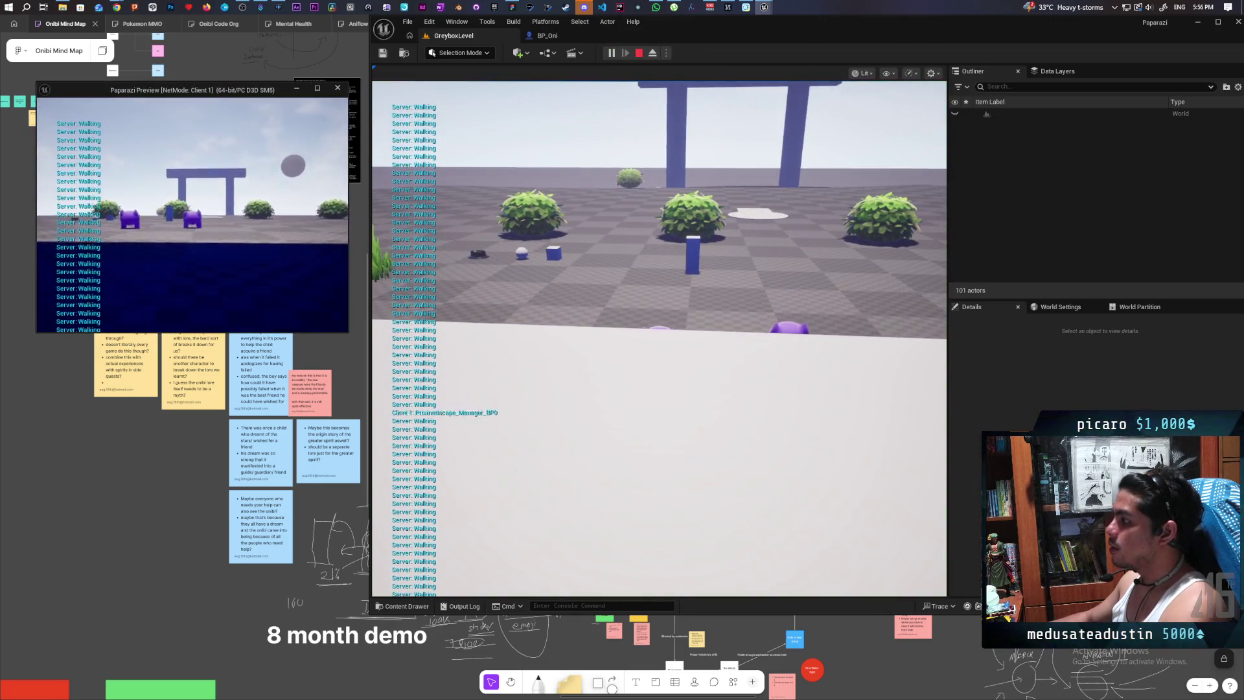
{"action": "key", "text": "w"}
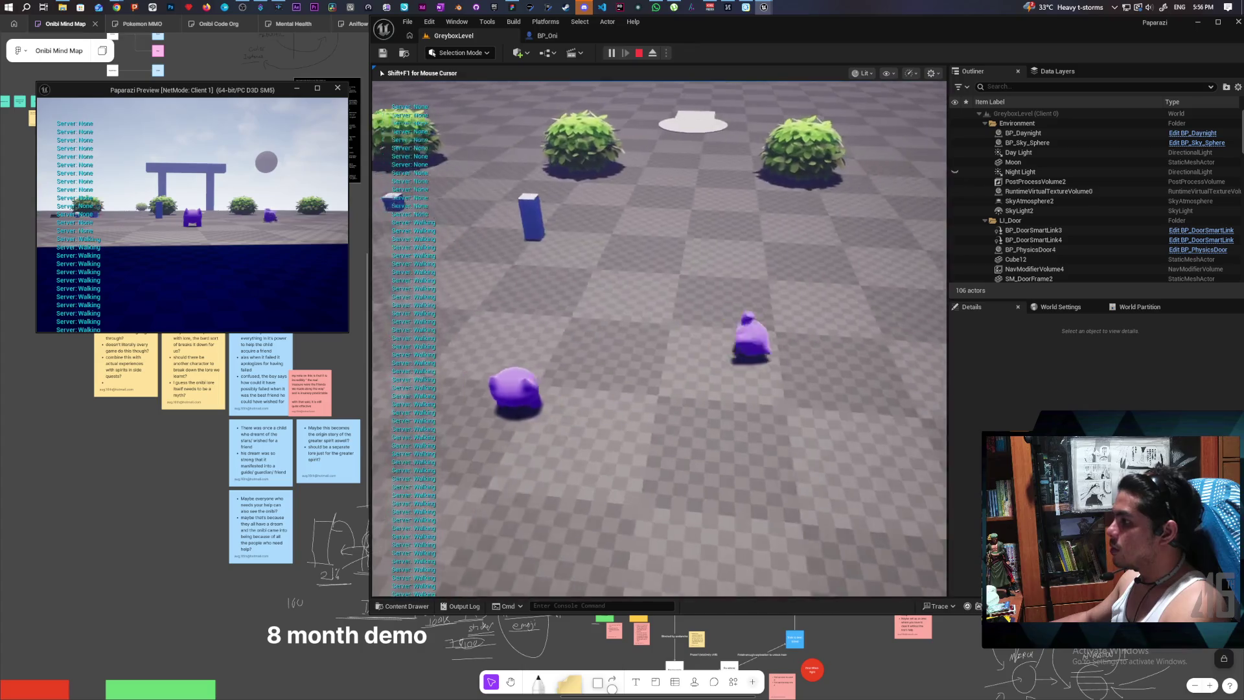
{"action": "key", "text": "space"}
{"action": "key", "text": "w"}
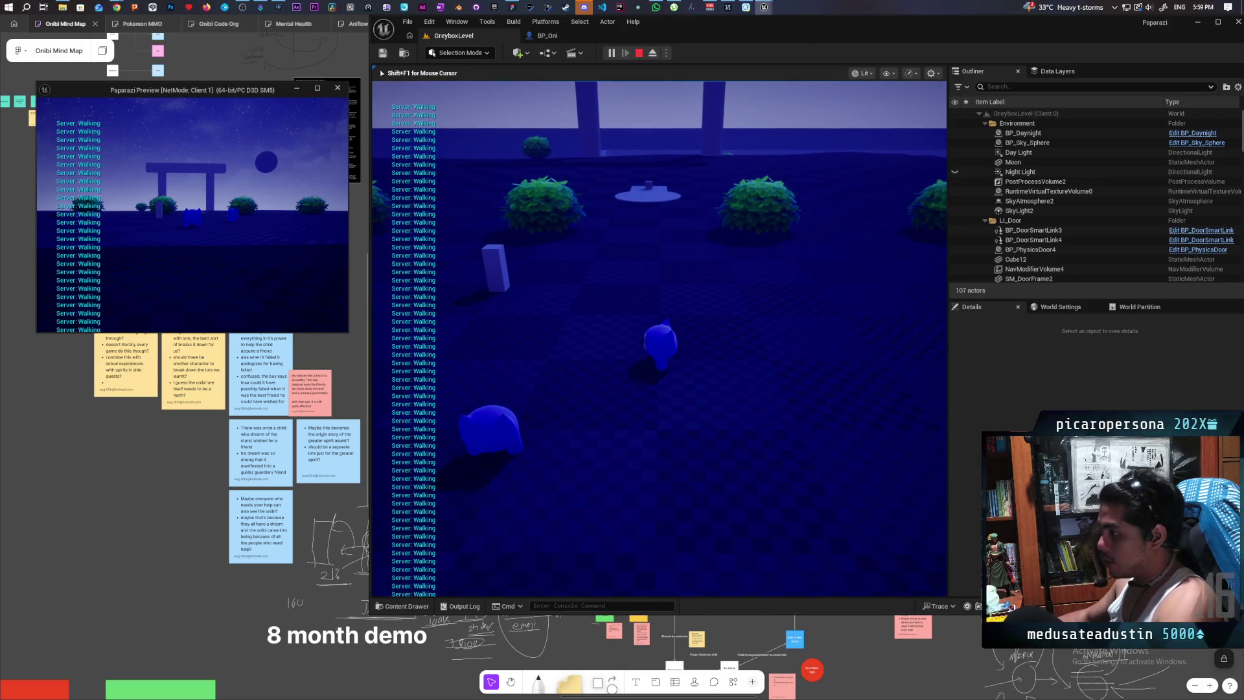
{"action": "key", "text": "Escape"}
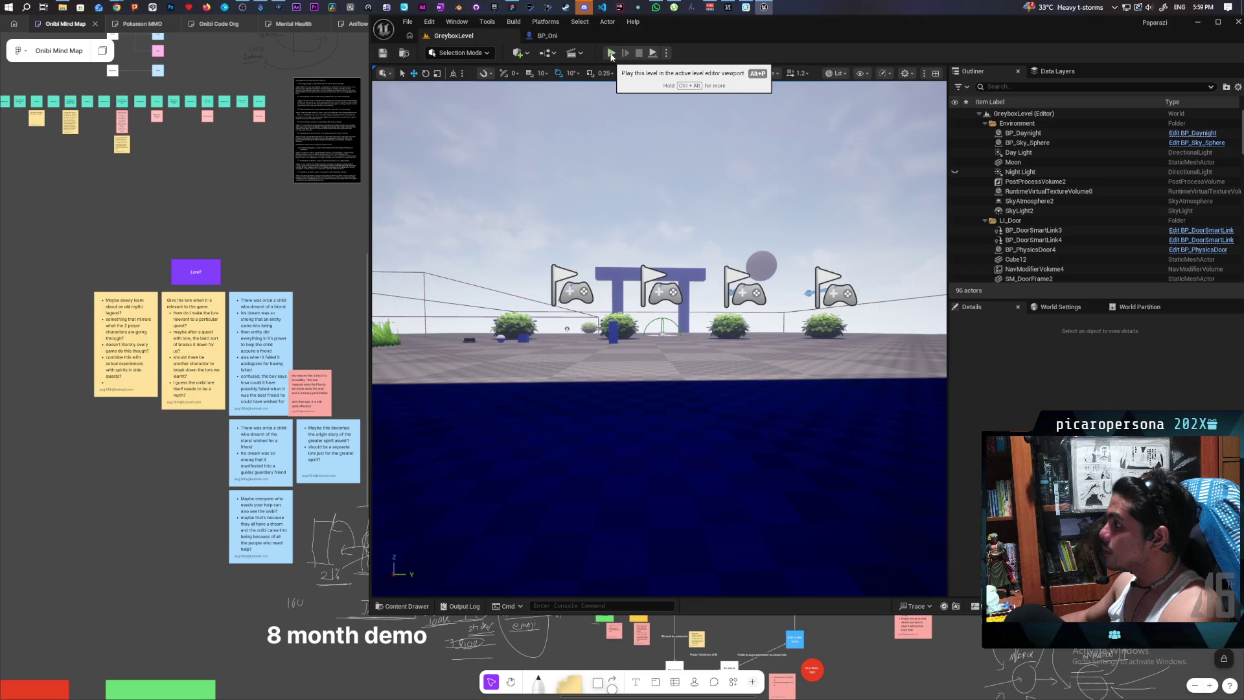
- Rerun the multiplayer play-test after checking play options, stop it, and select the Landscape
{"action": "left_click", "coordinate": [666, 52]}
{"action": "left_click", "coordinate": [715, 46]}
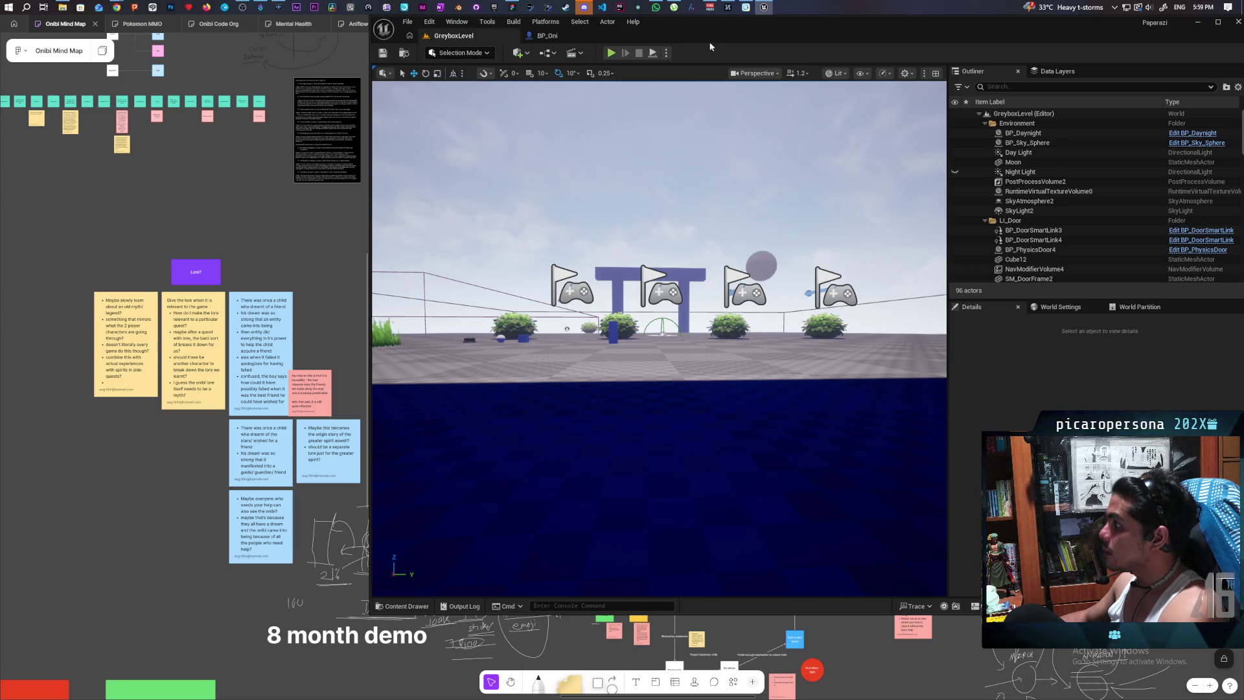
{"action": "left_click", "coordinate": [609, 55]}
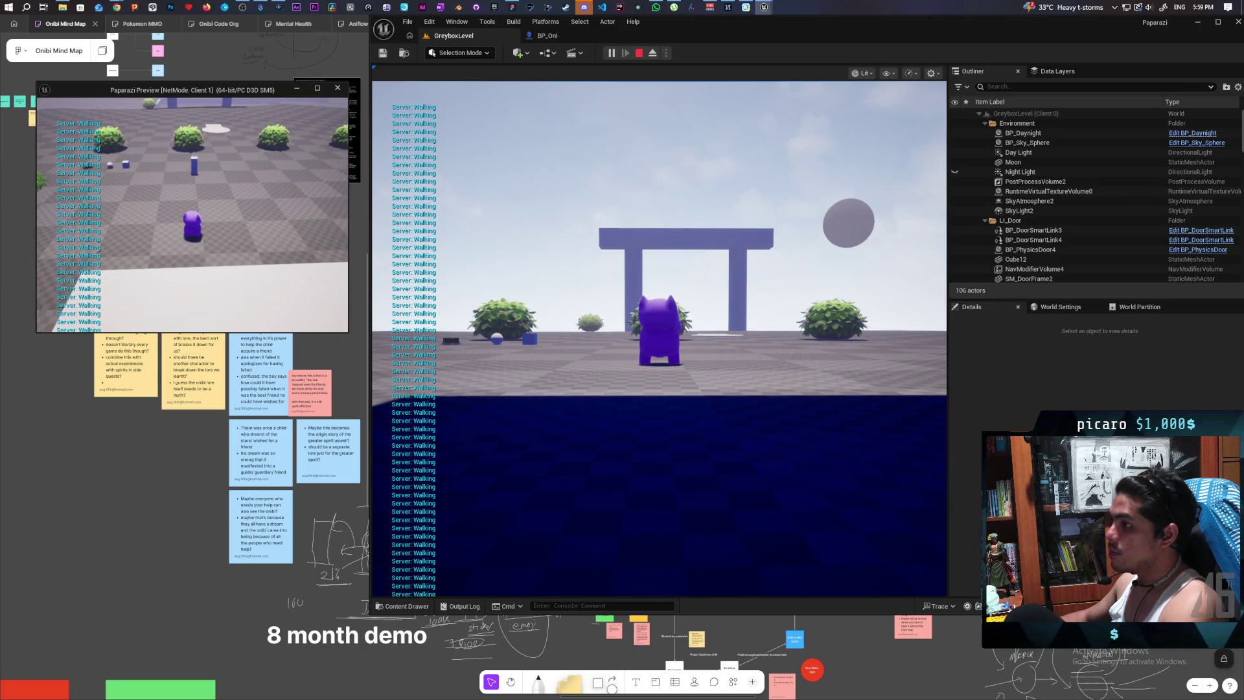
{"action": "key", "text": "alt+Tab"}
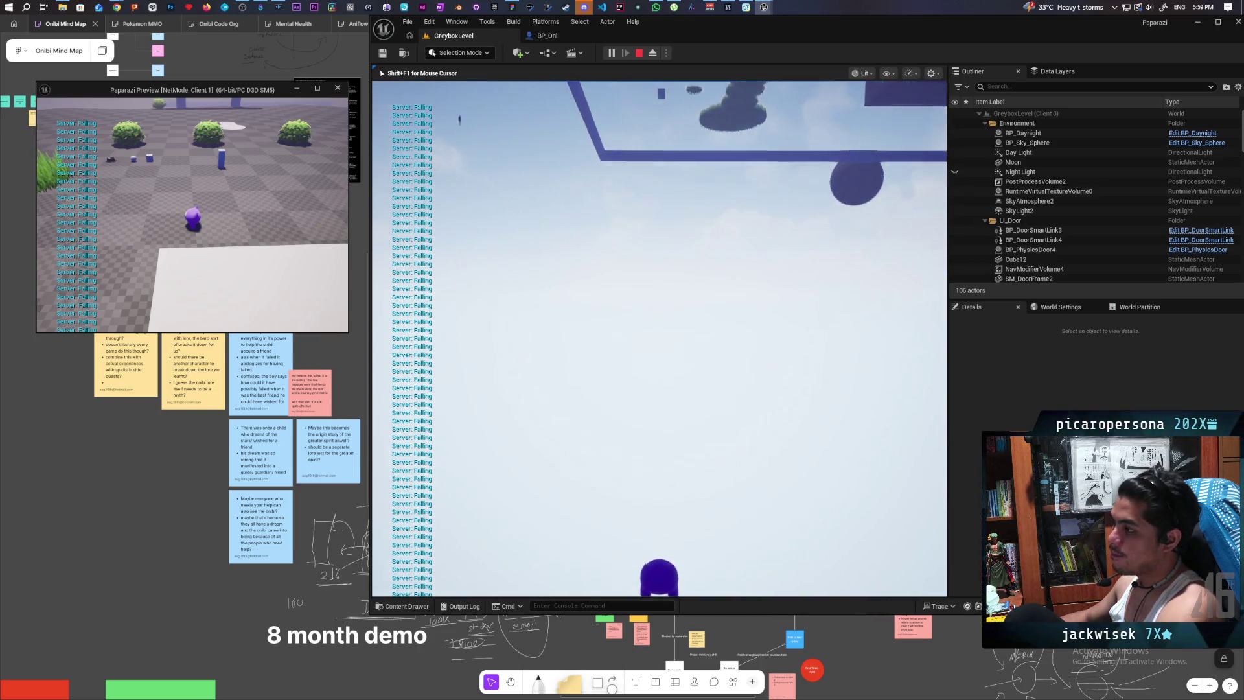
{"action": "key", "text": "Escape"}
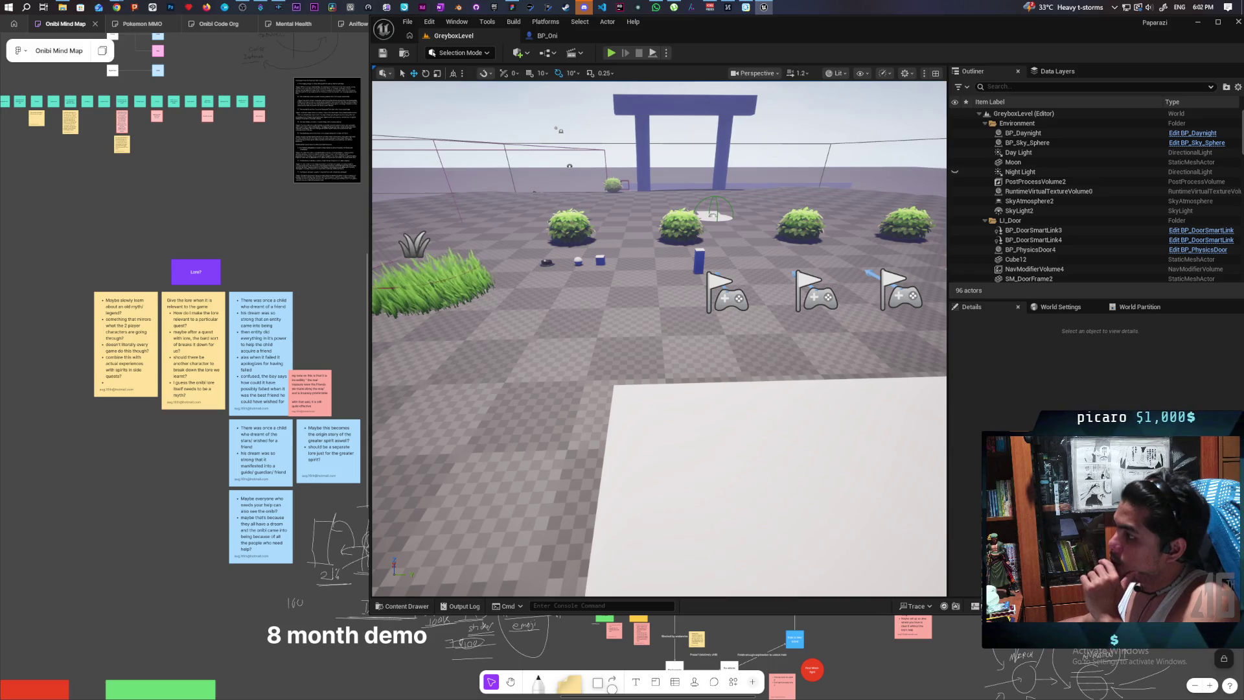
{"action": "left_click", "coordinate": [572, 313]}
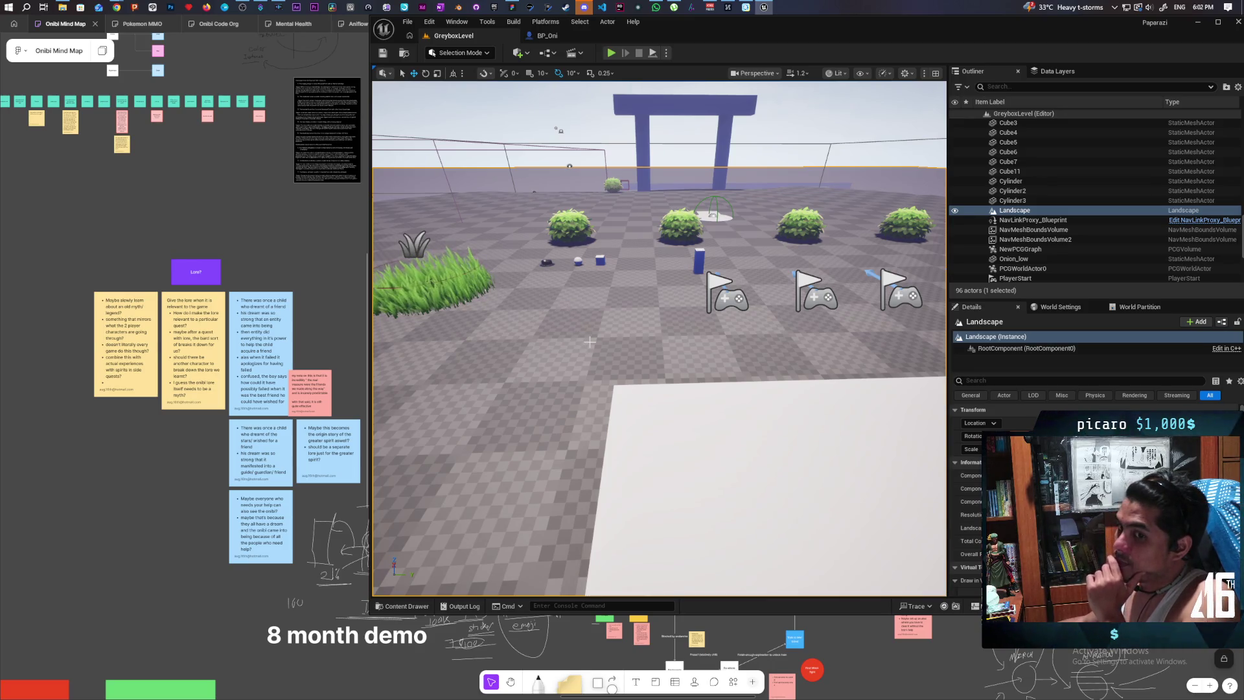
- Return to BP_Oni's EventGraph and drag in a Capsule Component reference
{"action": "left_click", "coordinate": [551, 37]}
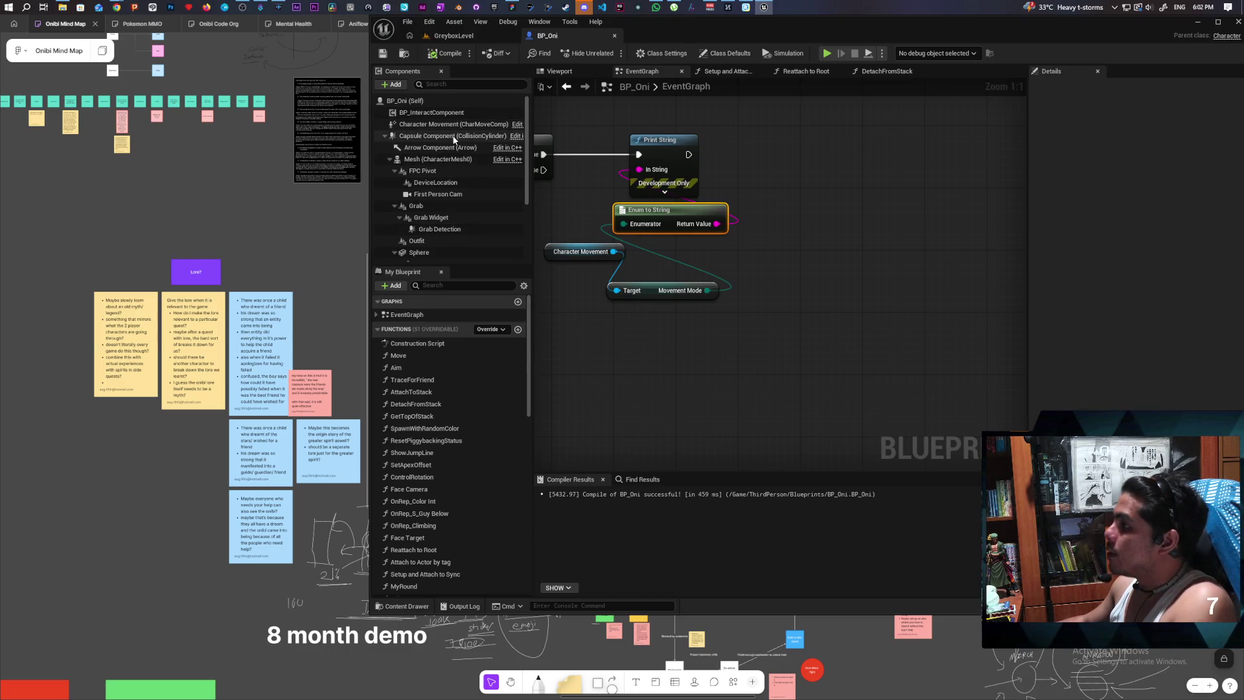
{"action": "mouse_move", "coordinate": [452, 136]}
{"action": "left_mouse_down"}
{"action": "mouse_move", "coordinate": [589, 320]}
{"action": "mouse_move", "coordinate": [724, 384]}
{"action": "left_mouse_up"}
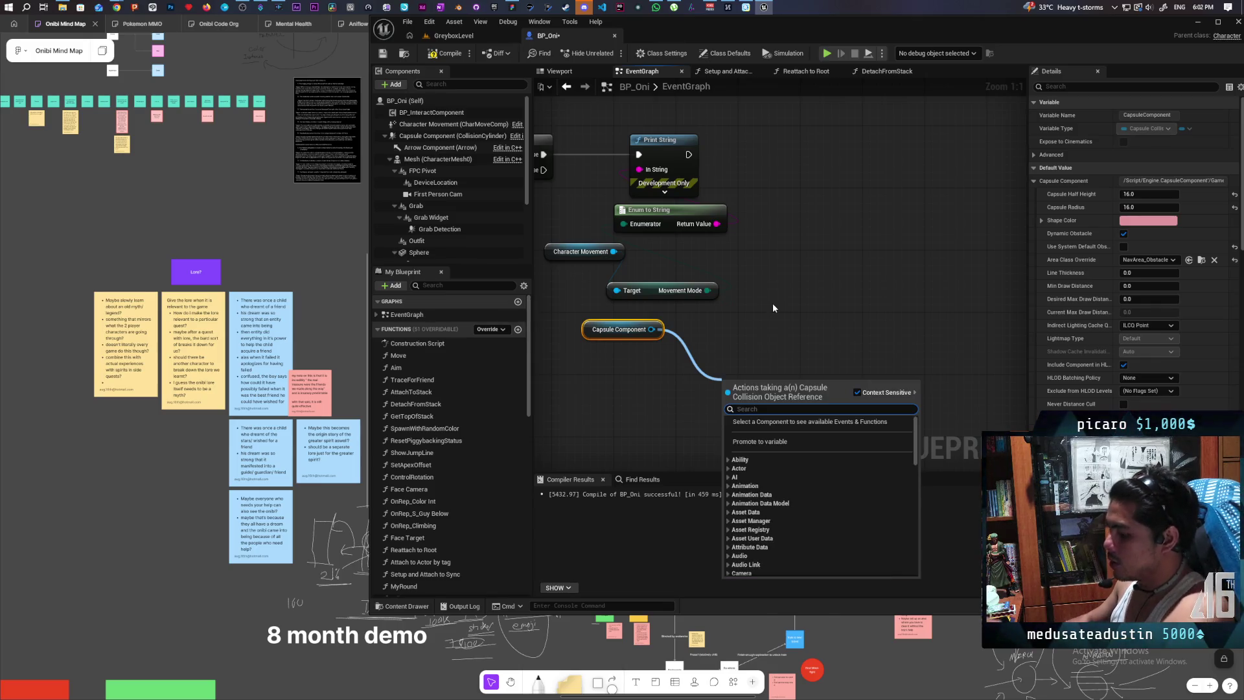
- Add Get Collision Response to Channel from Capsule Component, reposition it, and return to GreyboxLevel
{"action": "type", "text": "get"}
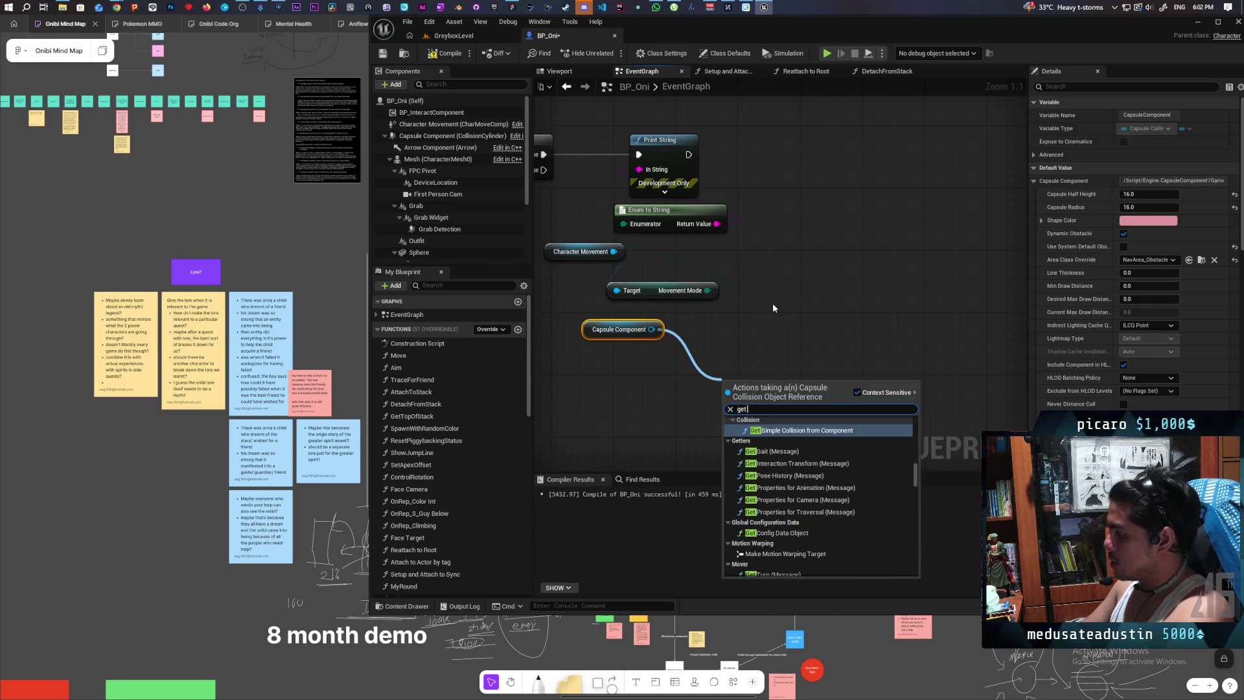
{"action": "type", "text": " collision re"}
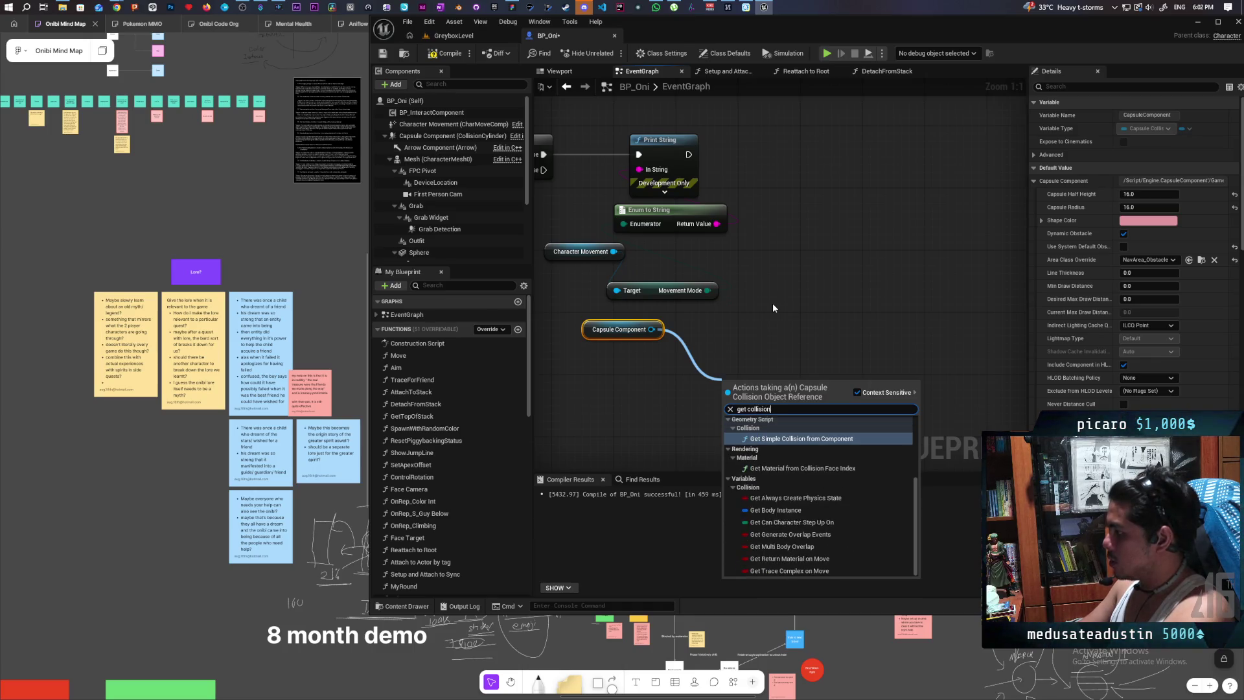
{"action": "key", "text": "Return"}
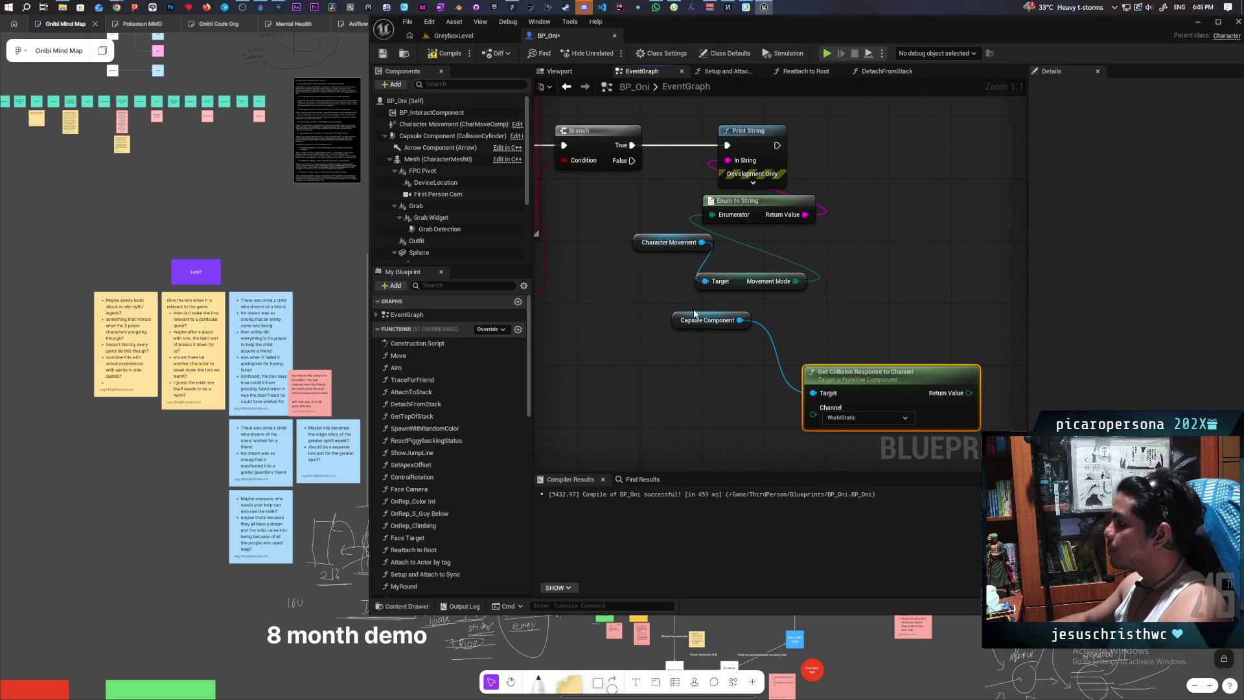
{"action": "mouse_move", "coordinate": [679, 319]}
{"action": "left_mouse_down"}
{"action": "mouse_move", "coordinate": [579, 334]}
{"action": "mouse_move", "coordinate": [607, 328]}
{"action": "left_mouse_up"}
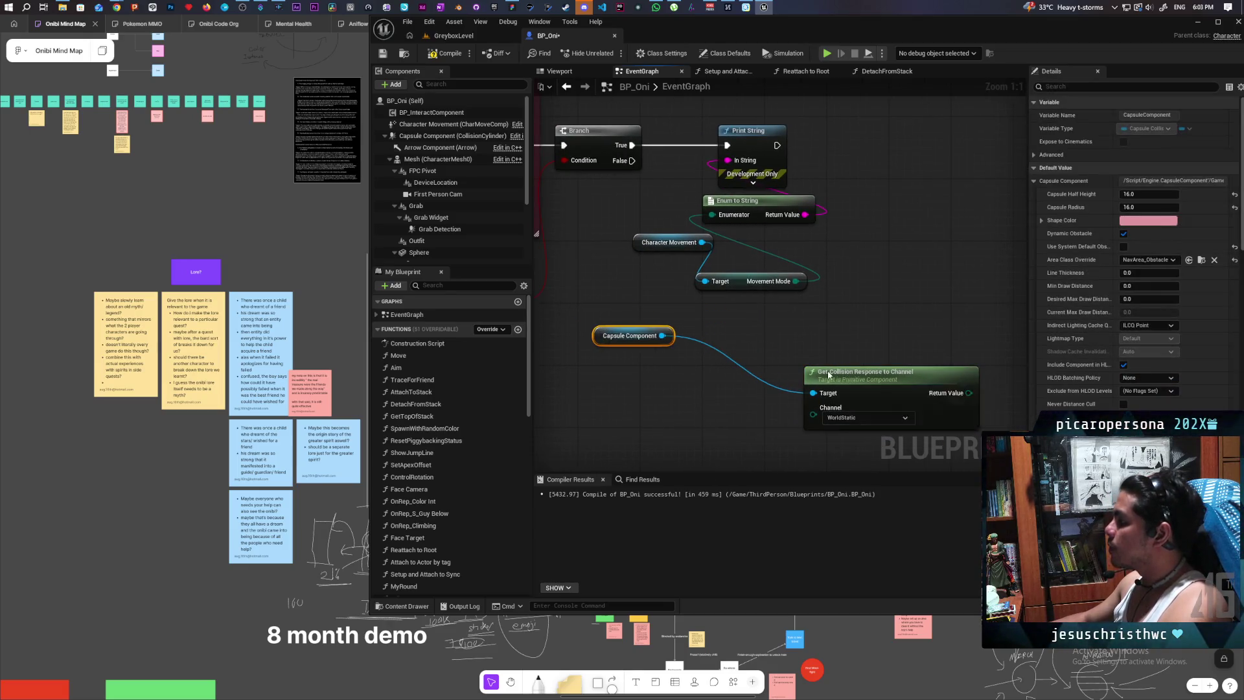
{"action": "left_click", "coordinate": [454, 36]}
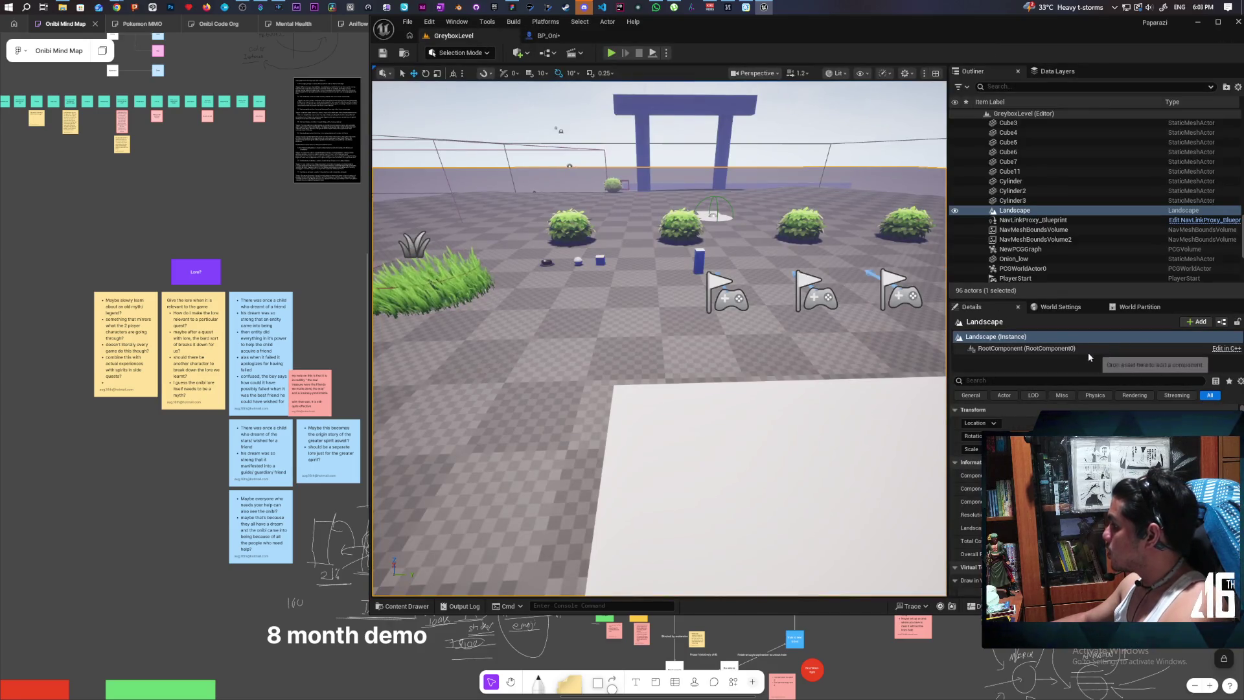
- Focus the view on the Landscape and search its properties for 'isi'
{"action": "key", "text": "f"}
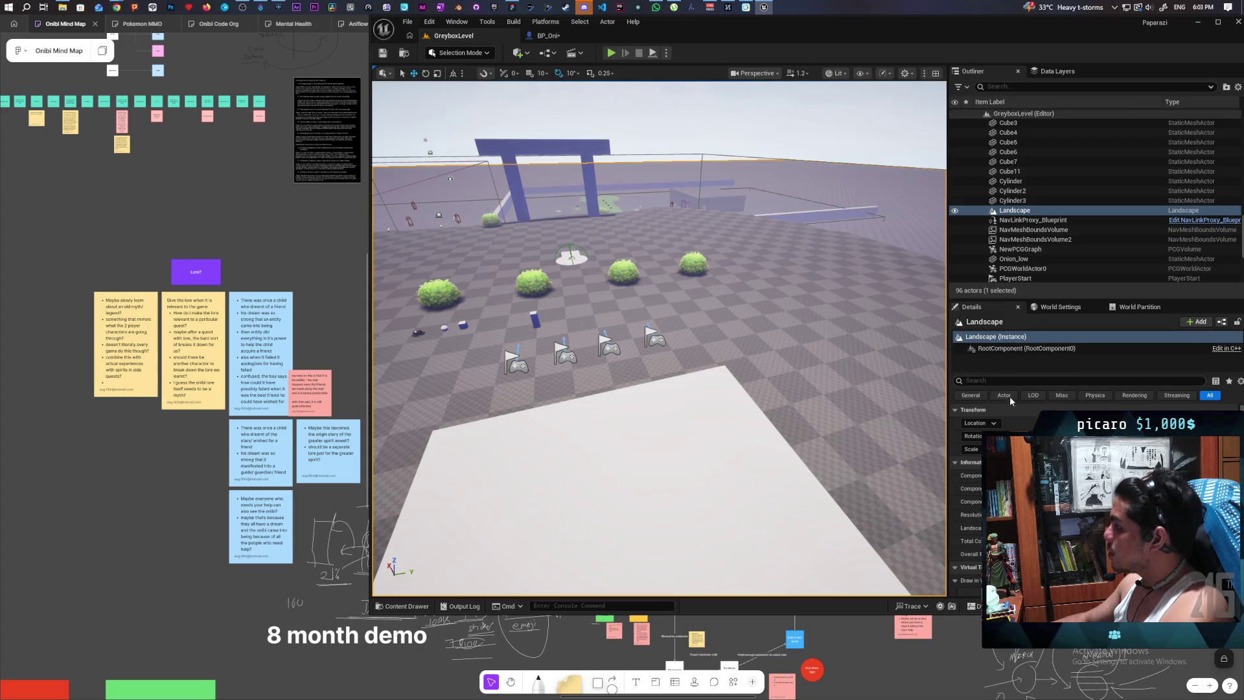
{"action": "left_click", "coordinate": [985, 380]}
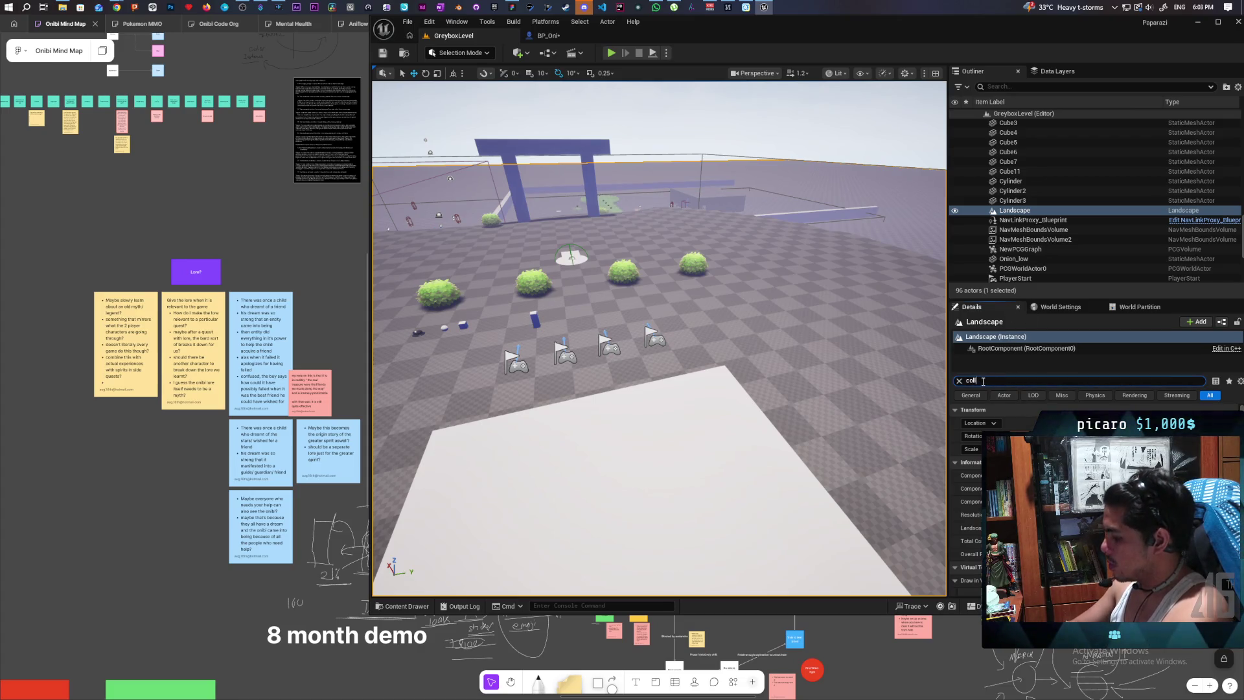
{"action": "type", "text": "isi"}
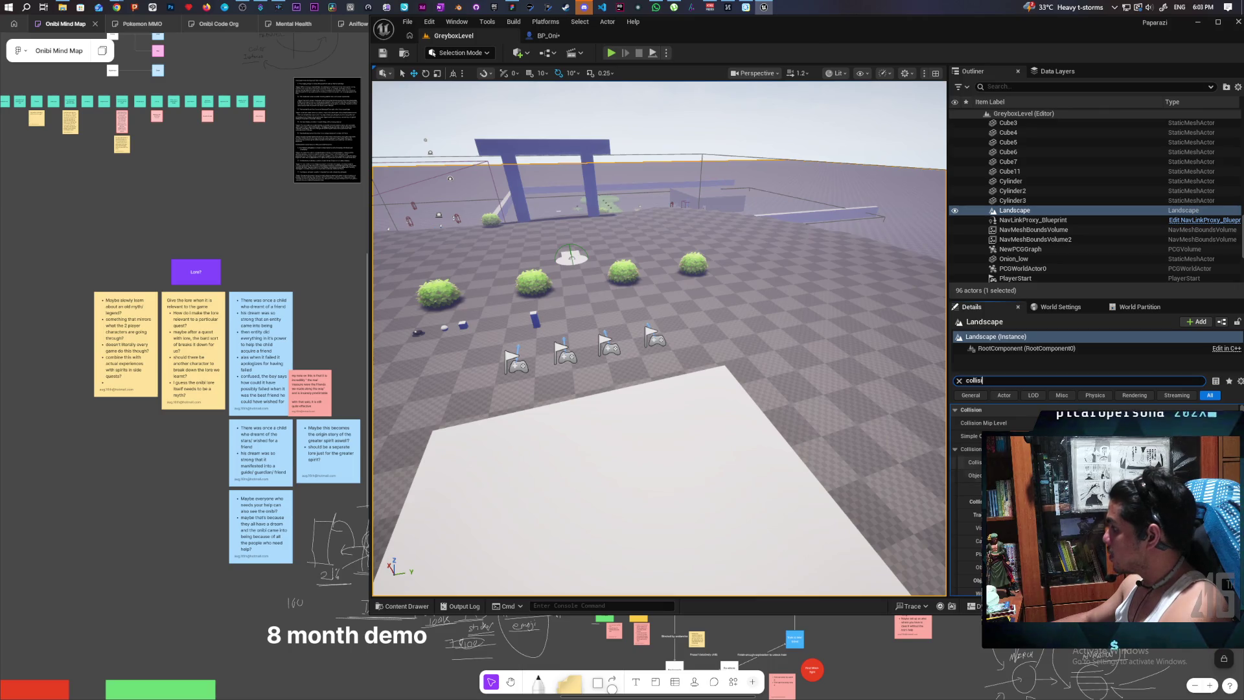
- Print the capsule's collision response as text in BP_Oni, then start a play-test with Alt+P
{"action": "left_click", "coordinate": [548, 35]}
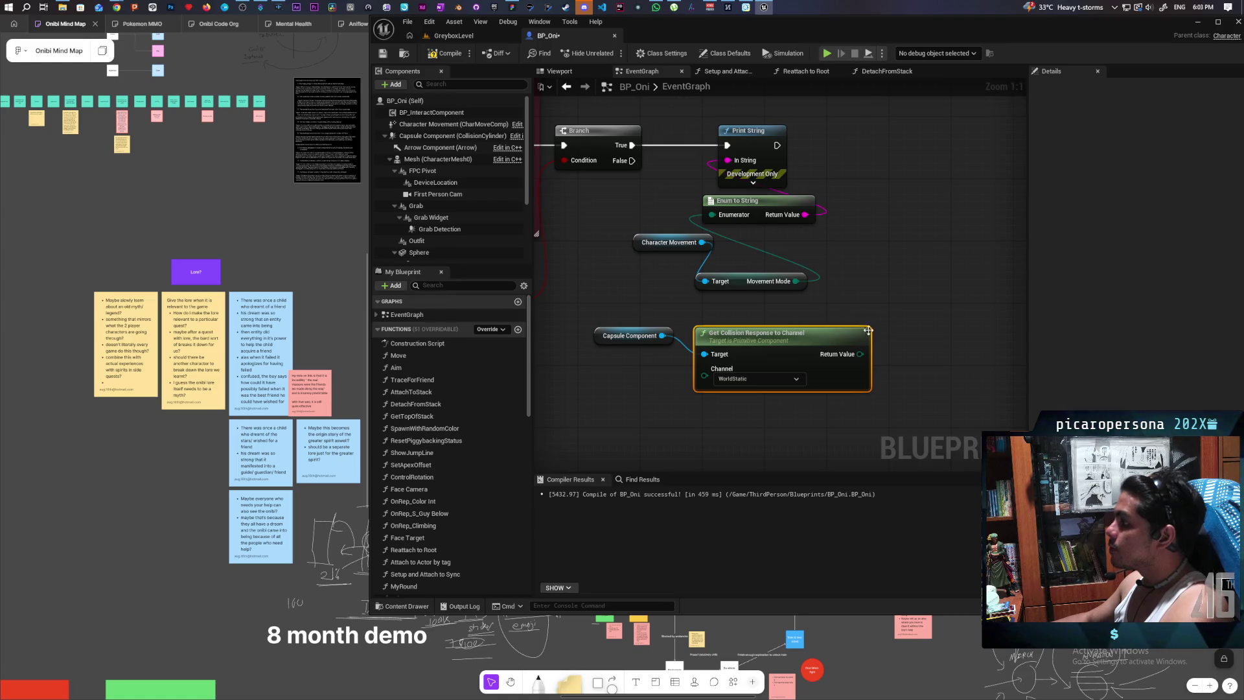
{"action": "mouse_move", "coordinate": [860, 353]}
{"action": "left_mouse_down"}
{"action": "mouse_move", "coordinate": [713, 163]}
{"action": "mouse_move", "coordinate": [727, 160]}
{"action": "left_mouse_up"}
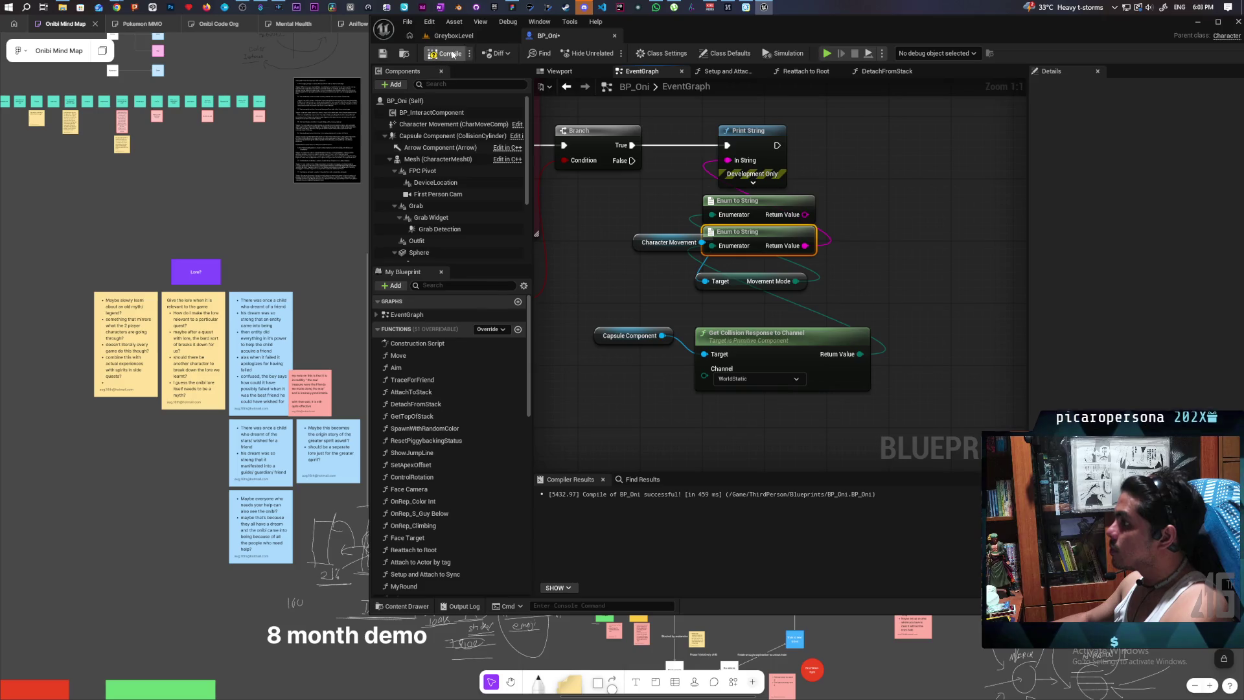
{"action": "left_click", "coordinate": [472, 32]}
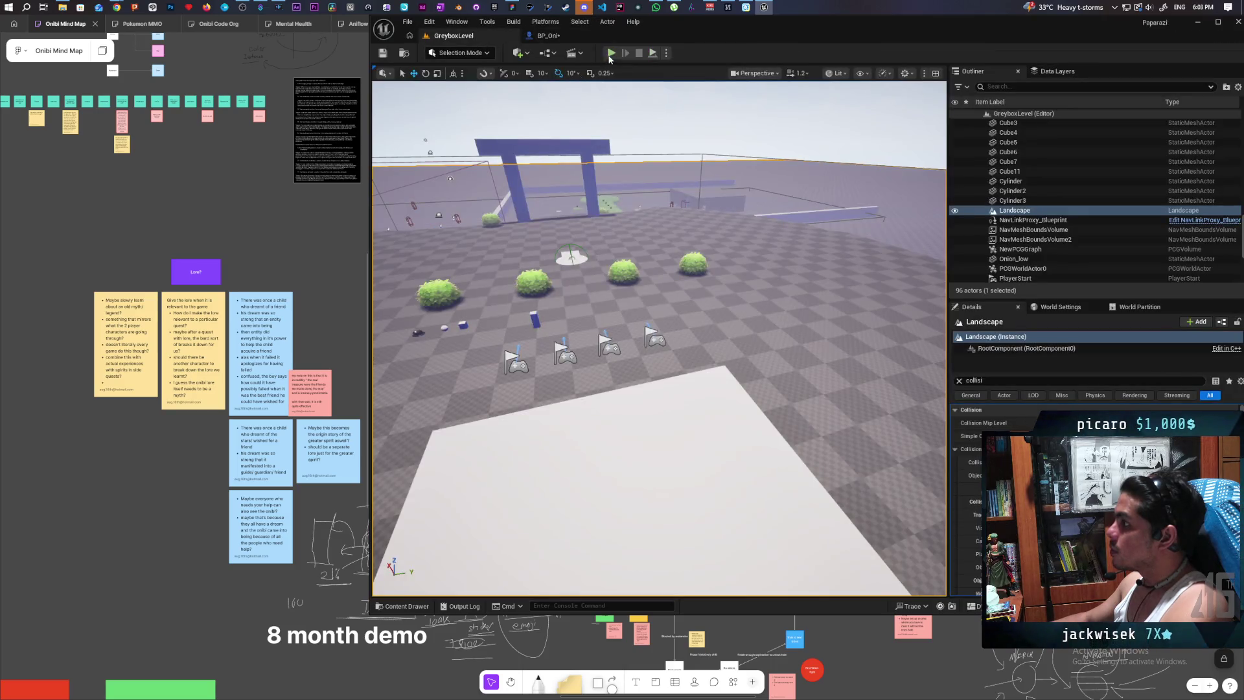
{"action": "key", "text": "alt+p"}
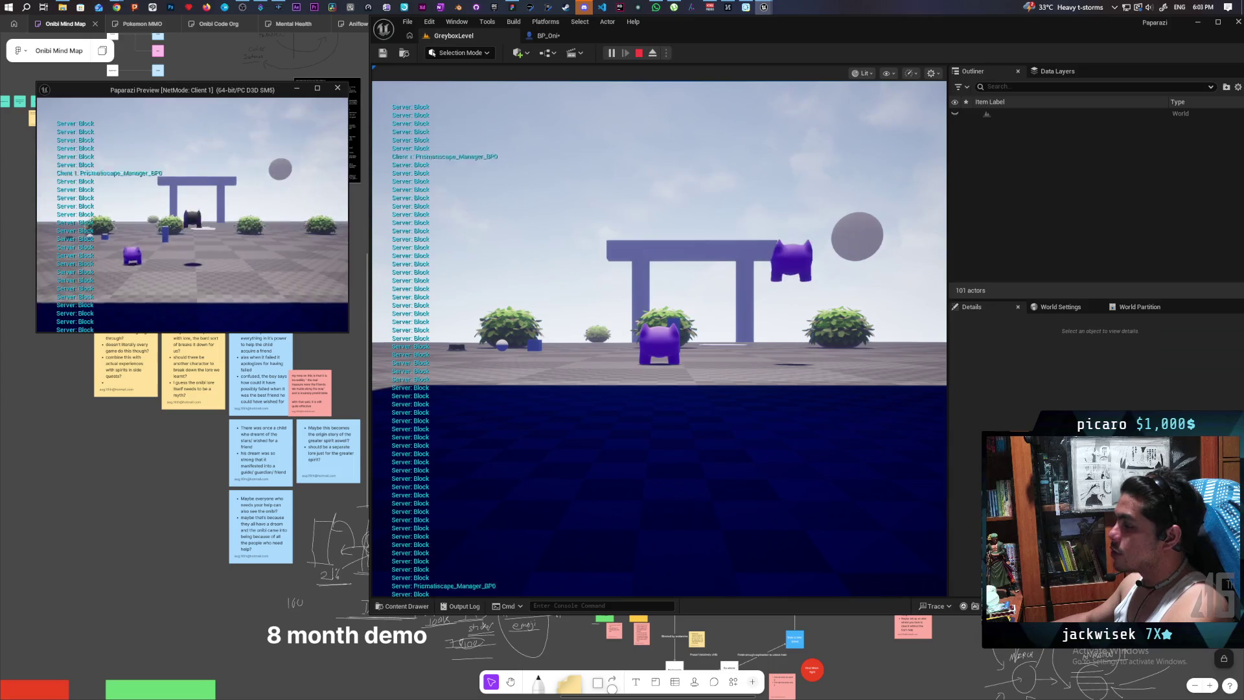
{"action": "left_click", "coordinate": [528, 179]}
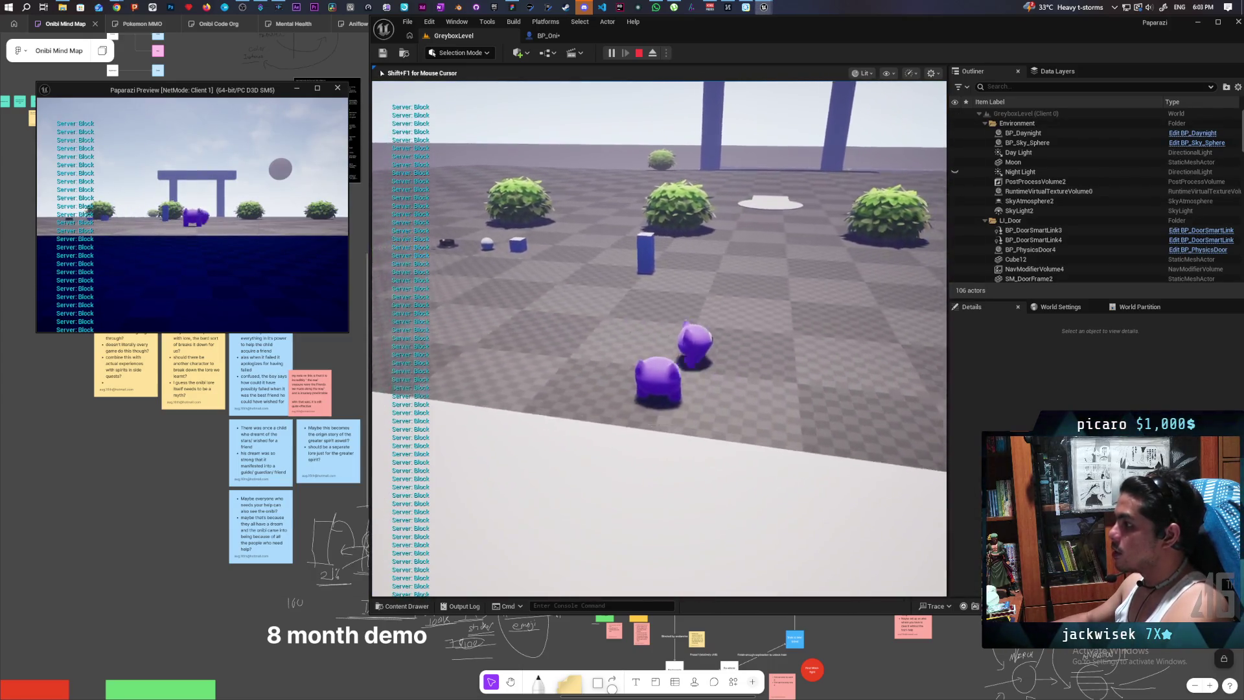
{"action": "key", "text": "w"}
{"action": "key", "text": "space"}
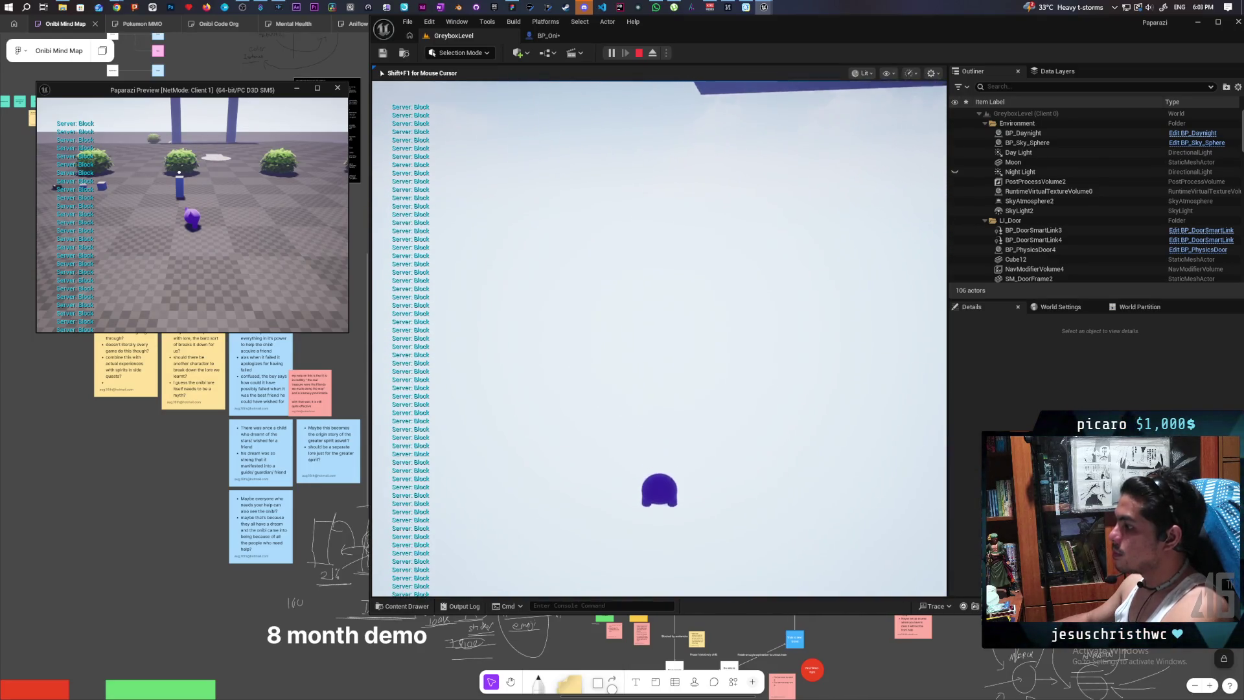
{"action": "key", "text": "Escape"}
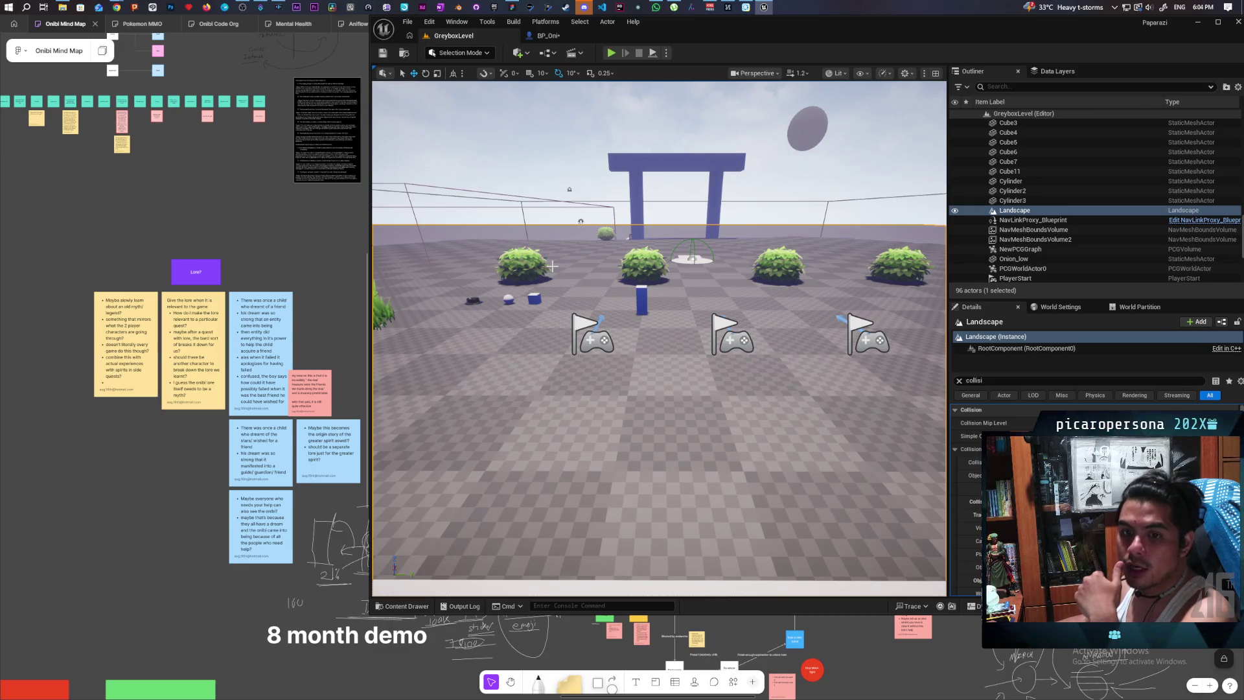
- Restart the two-player play-test and open the in-game console
{"action": "left_click", "coordinate": [613, 53]}
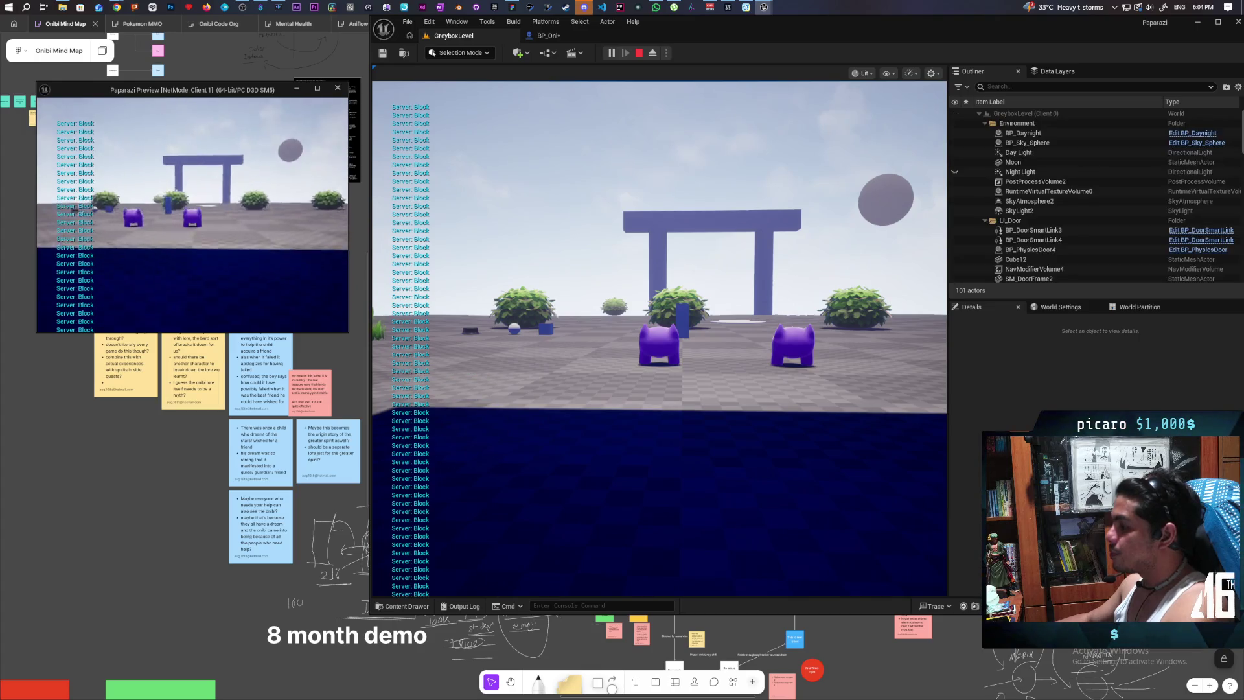
{"action": "key", "text": "shift+F1"}
{"action": "key", "text": "grave"}
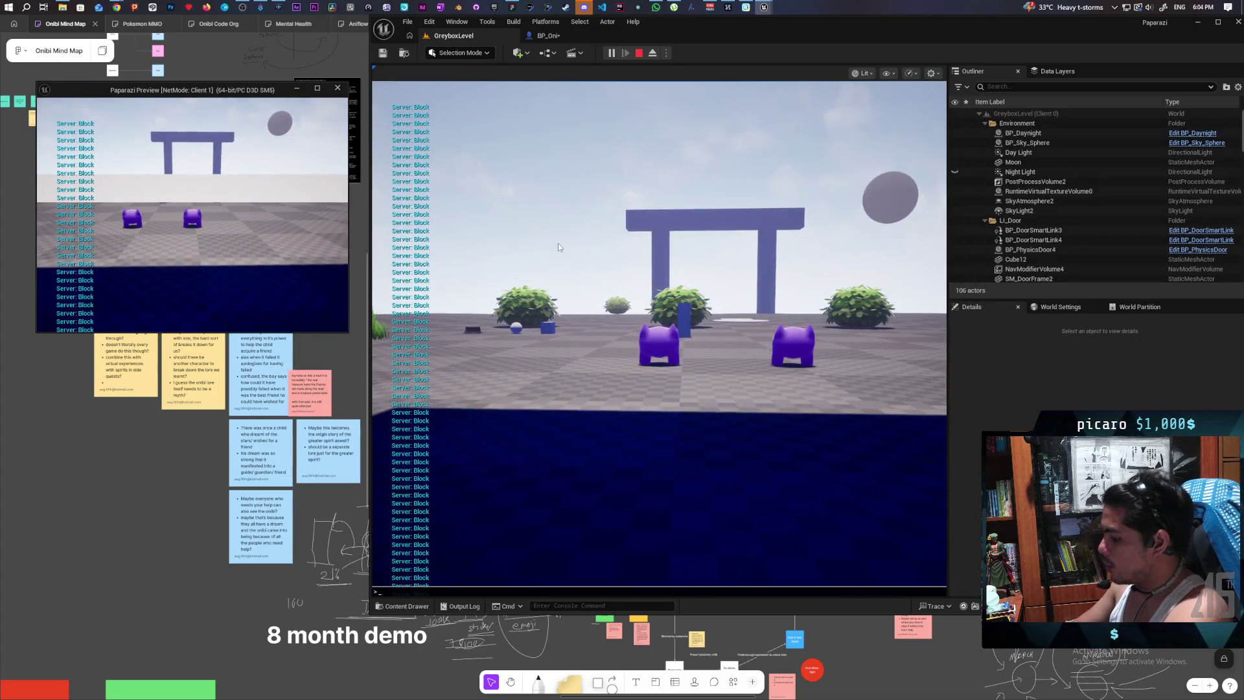
- Run the show CollisionPawn console command to display pawn collision
{"action": "type", "text": "show collision"}
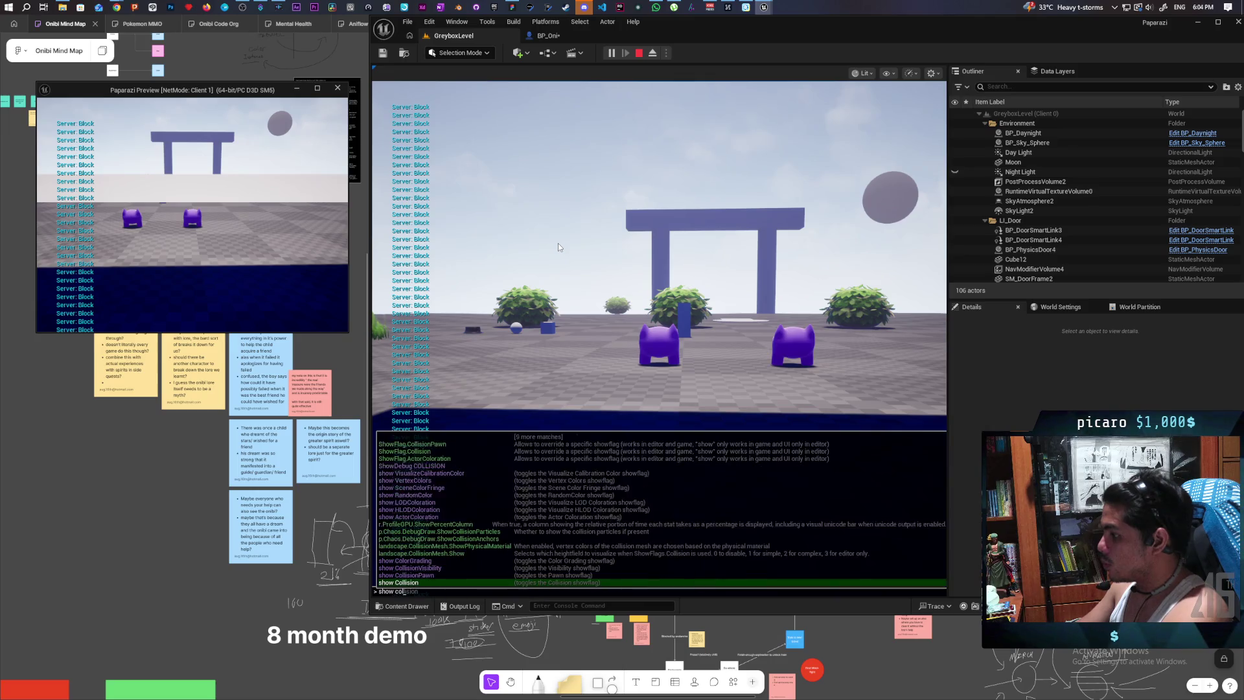
{"action": "key", "text": "Up"}
{"action": "key", "text": "Return"}
{"action": "left_click", "coordinate": [558, 243]}
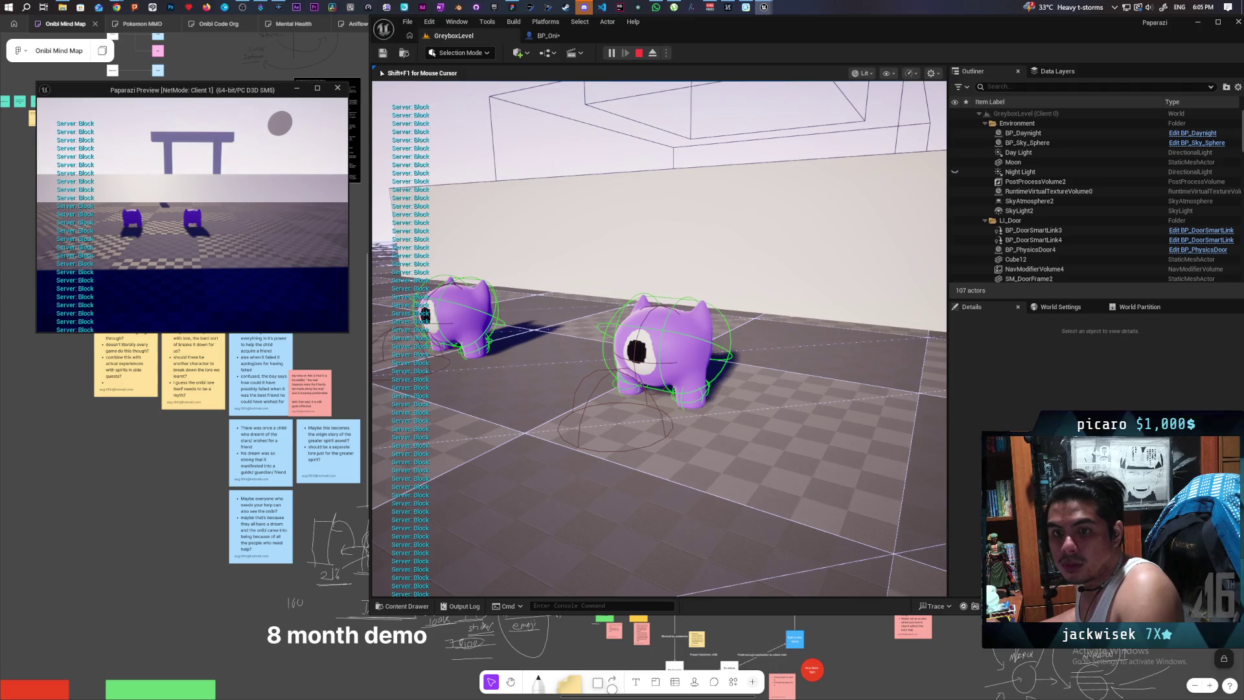
- Walk, jump and swing the client character around to inspect its green collision capsule
{"action": "key", "text": "shift+F1"}
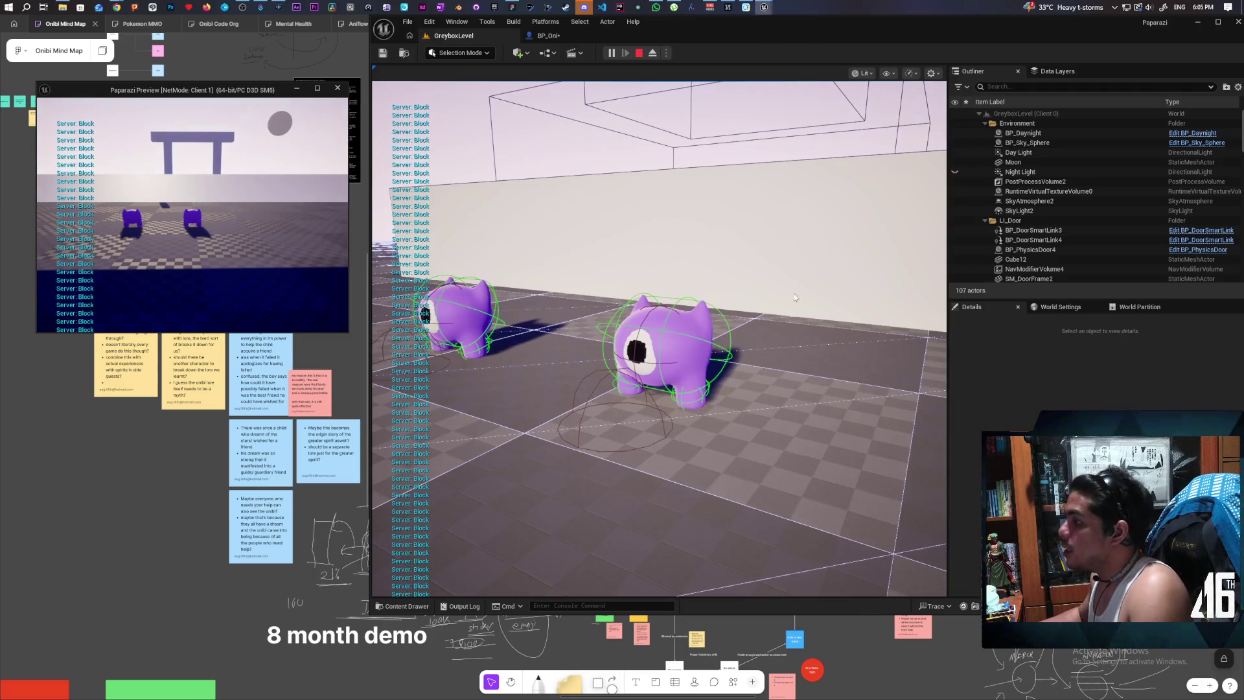
{"action": "key", "text": "w"}
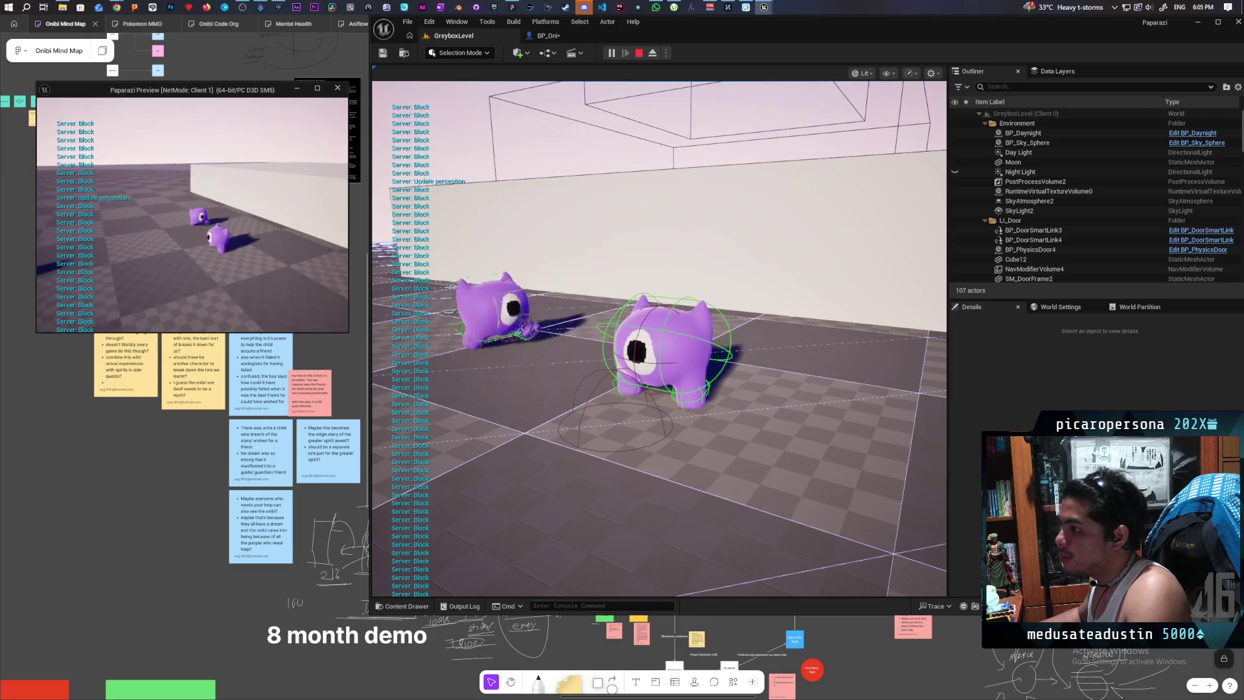
{"action": "key", "text": "s"}
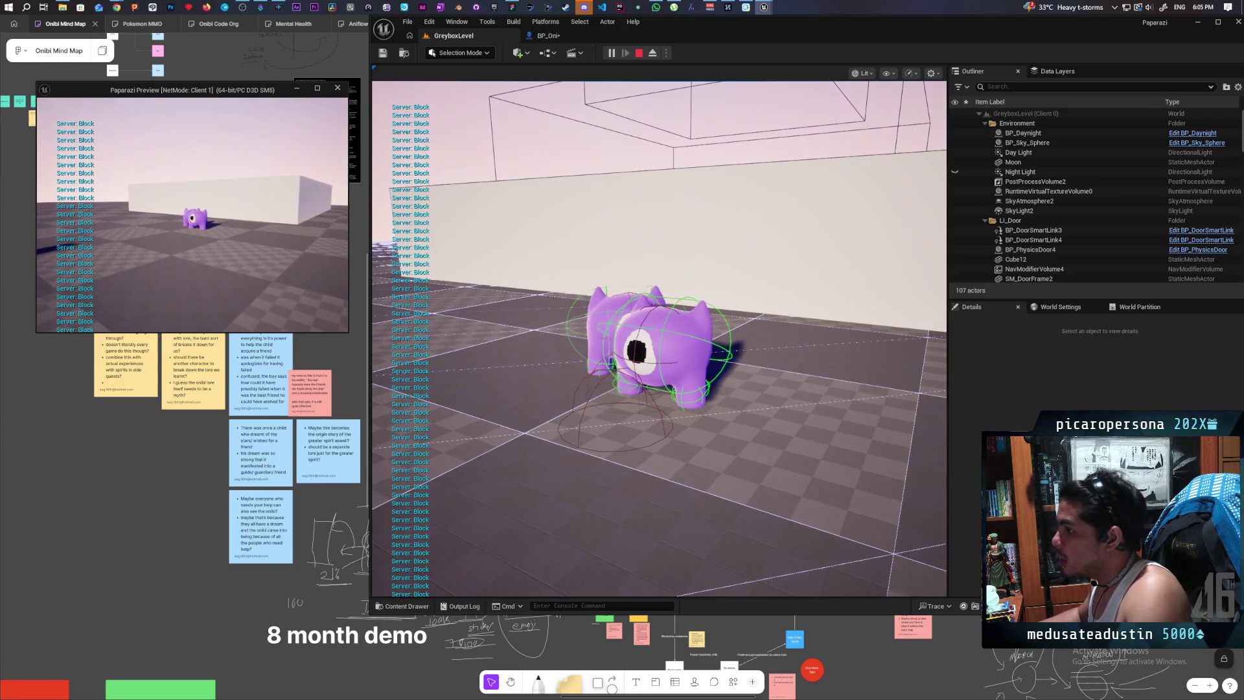
{"action": "key", "text": "space"}
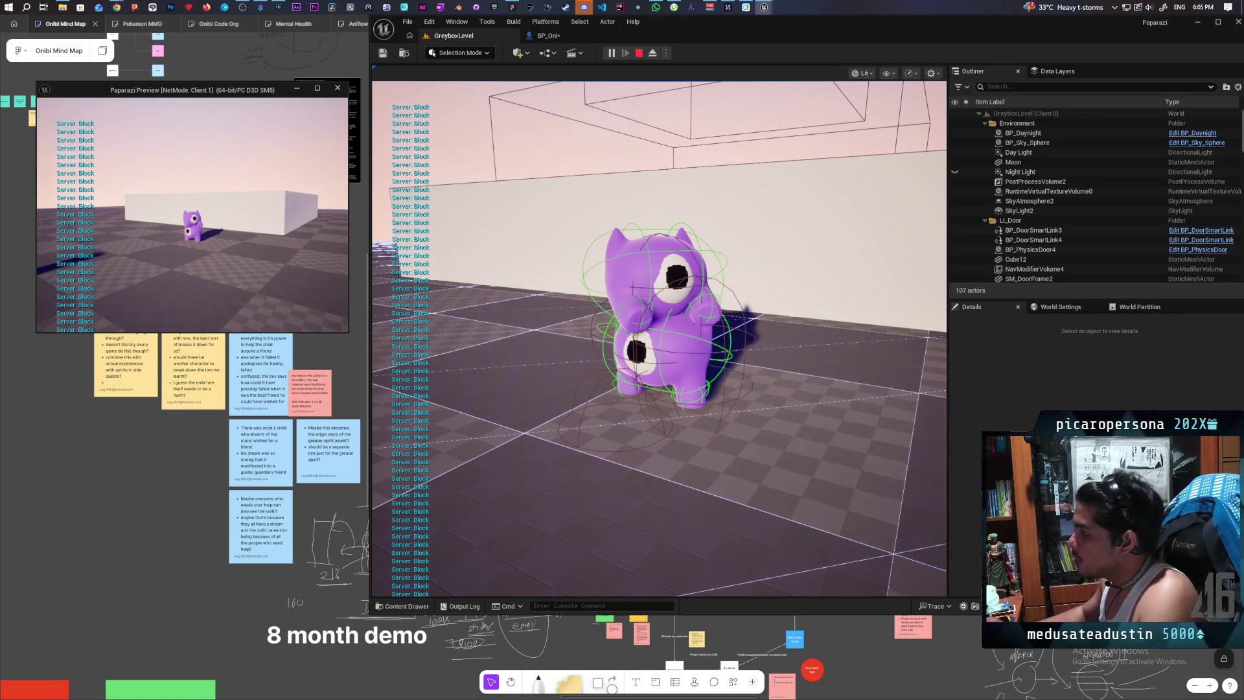
{"action": "key", "text": "a"}
{"action": "key", "text": "d"}
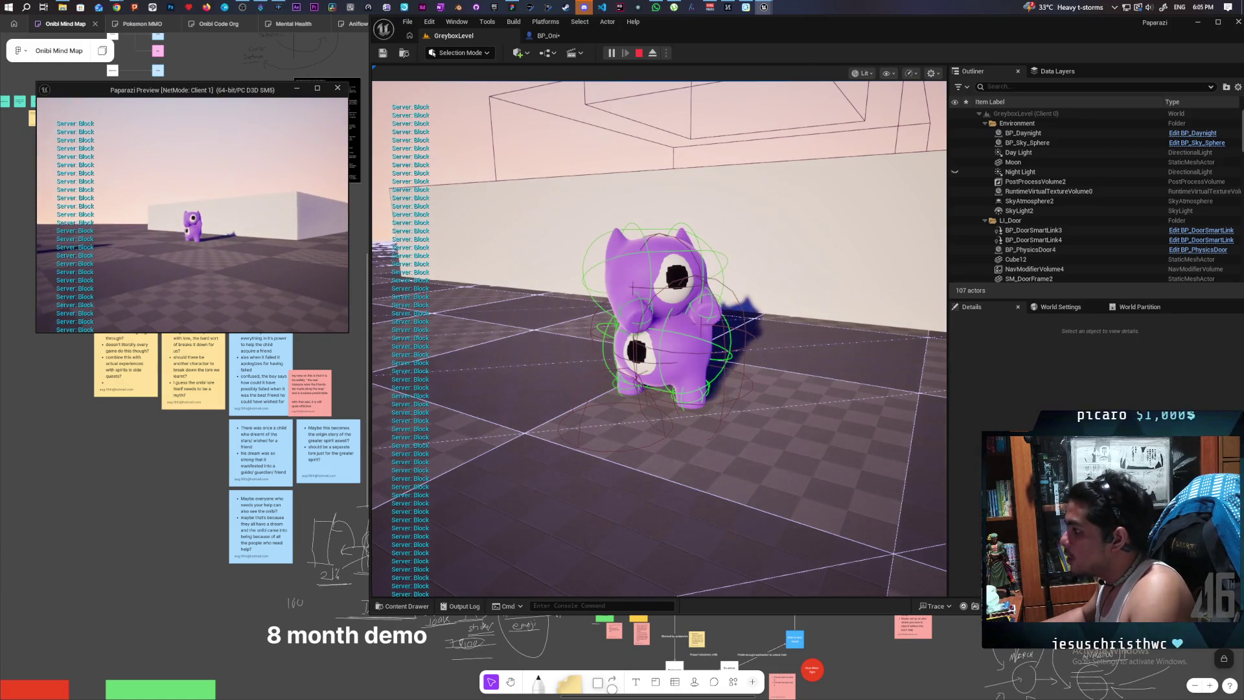
{"action": "key", "text": "a"}
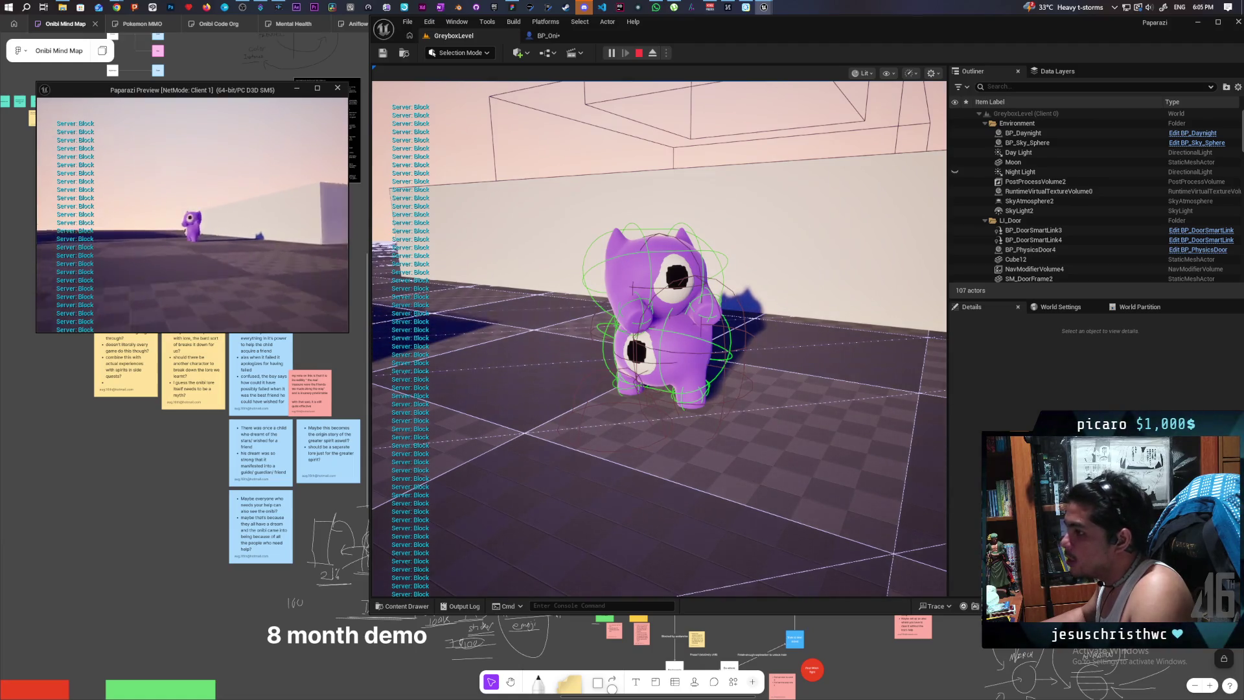
{"action": "key", "text": "d"}
- Take control of the server view and run its character forward
{"action": "left_click", "coordinate": [659, 337]}
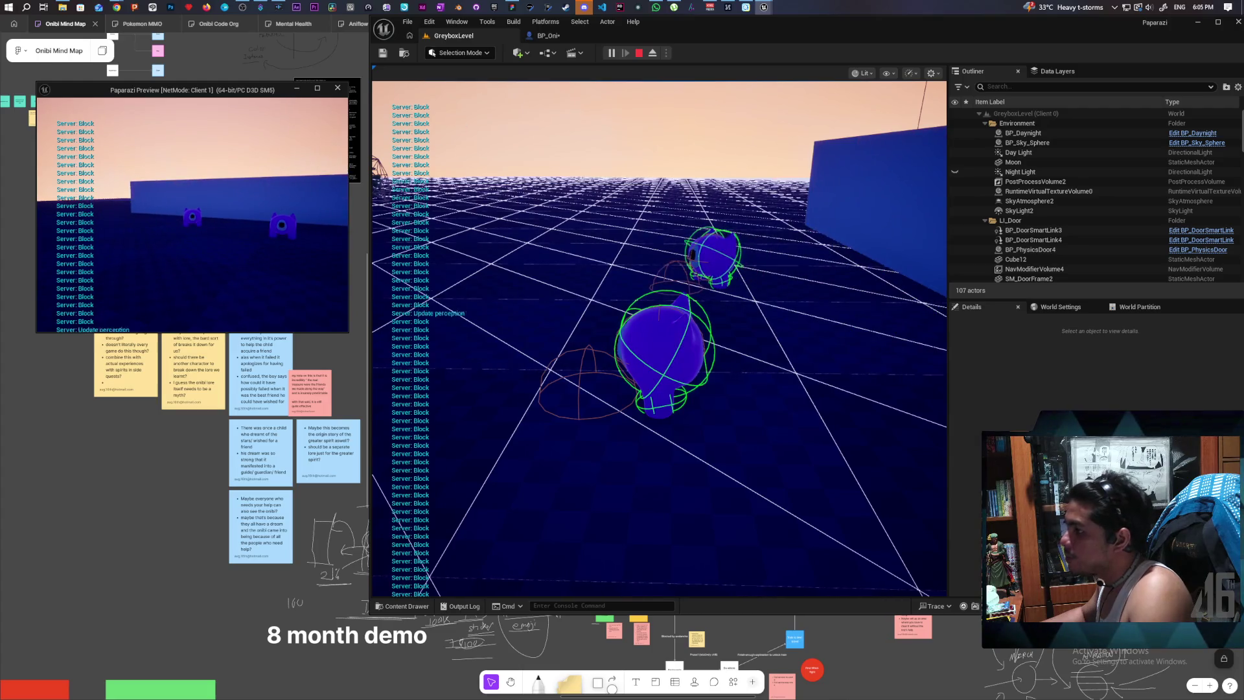
{"action": "left_click", "coordinate": [662, 314]}
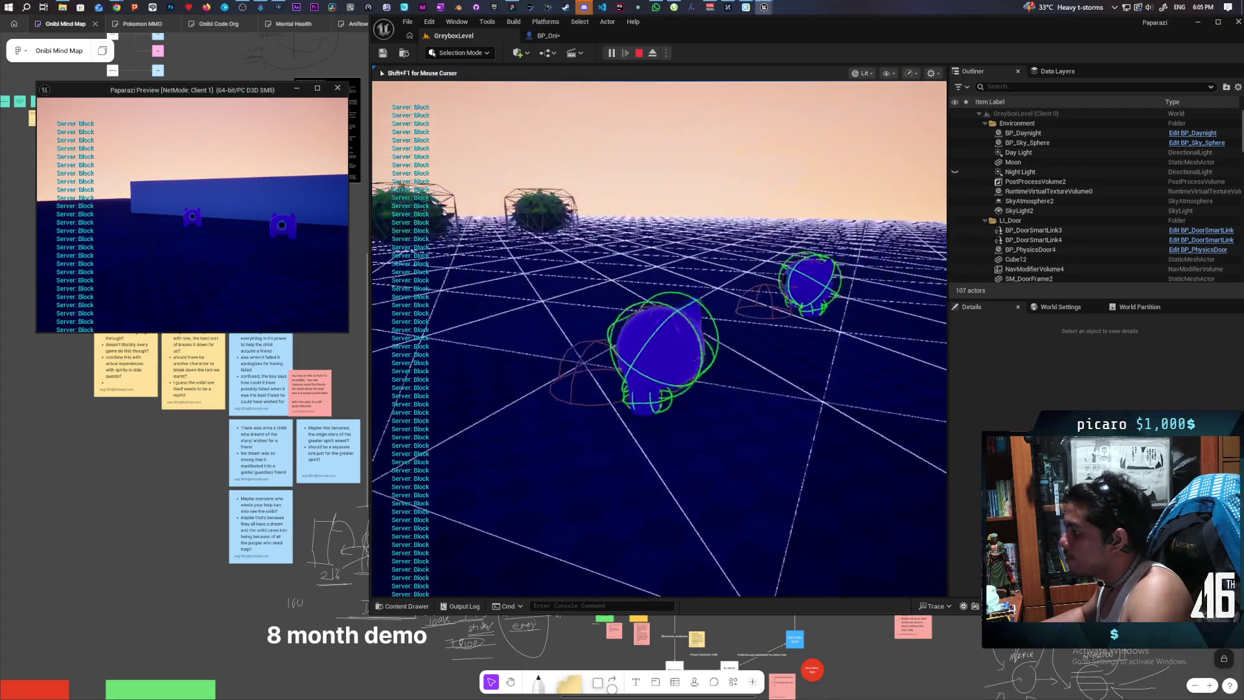
{"action": "key", "text": "w"}
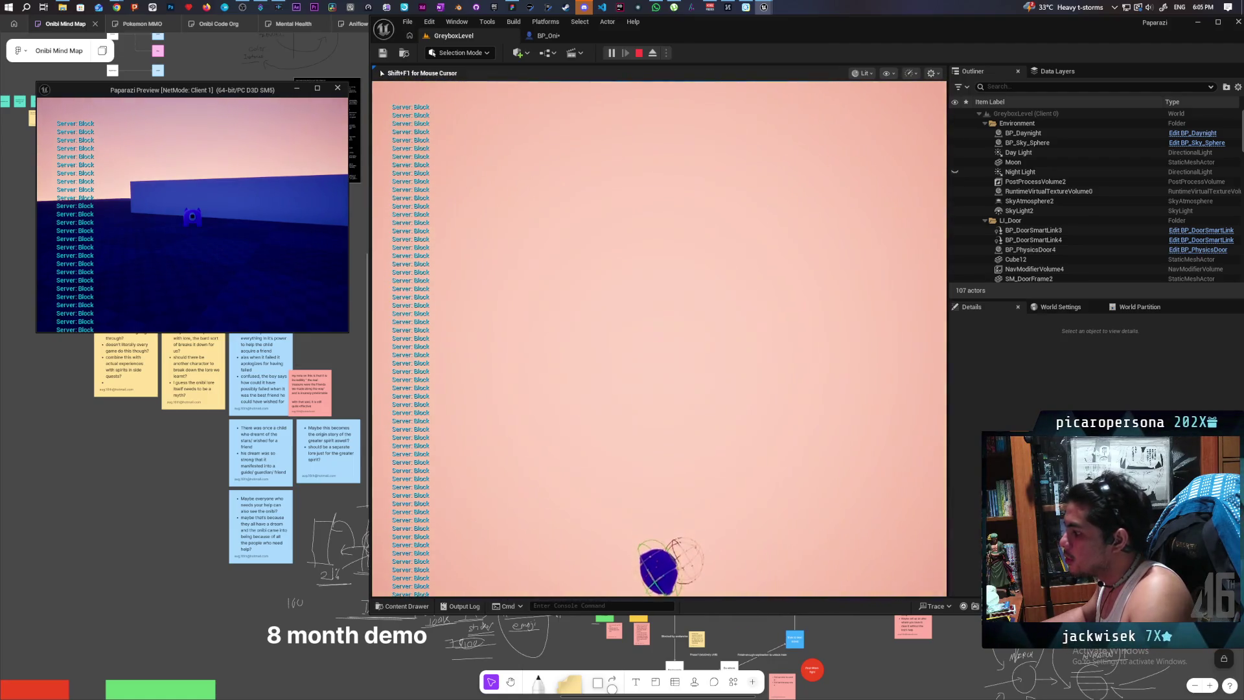
- Pause the play-test, eject to a free camera, and tilt it up onto the blue character
{"action": "key", "text": "alt+Tab"}
{"action": "left_click", "coordinate": [611, 52]}
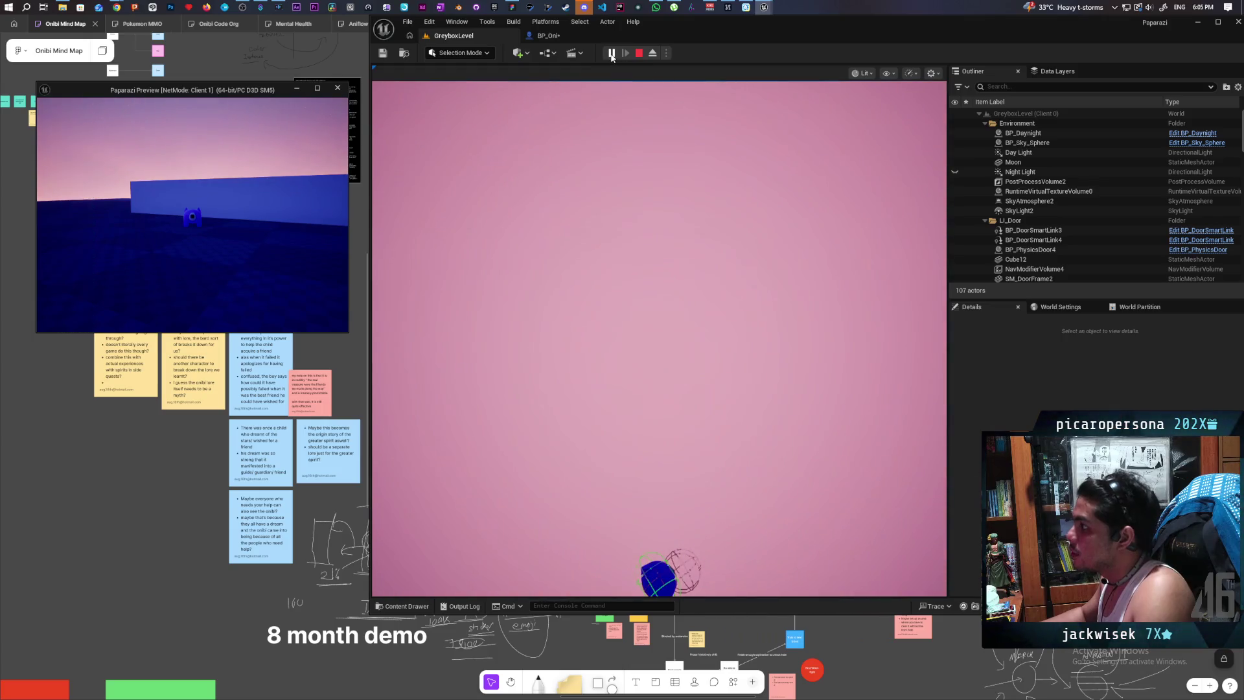
{"action": "left_click", "coordinate": [603, 90]}
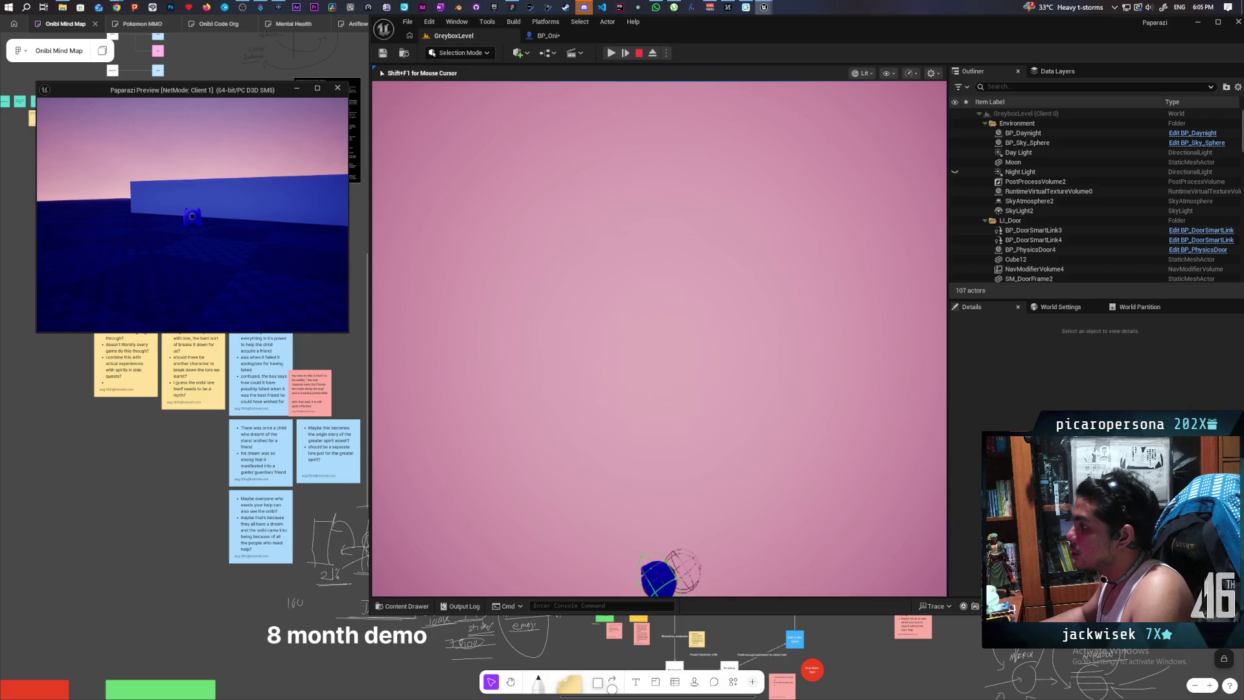
{"action": "left_click", "coordinate": [652, 52]}
{"action": "left_click_drag", "start_coordinate": [697, 406], "coordinate": [679, 305]}
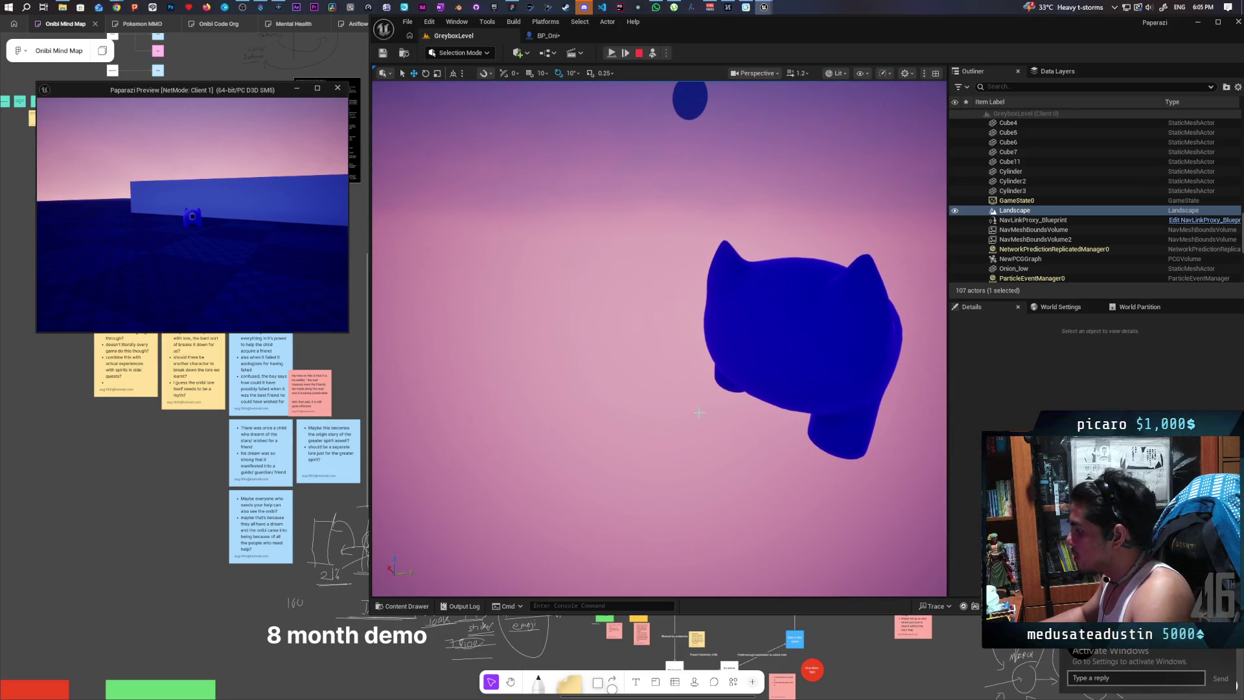
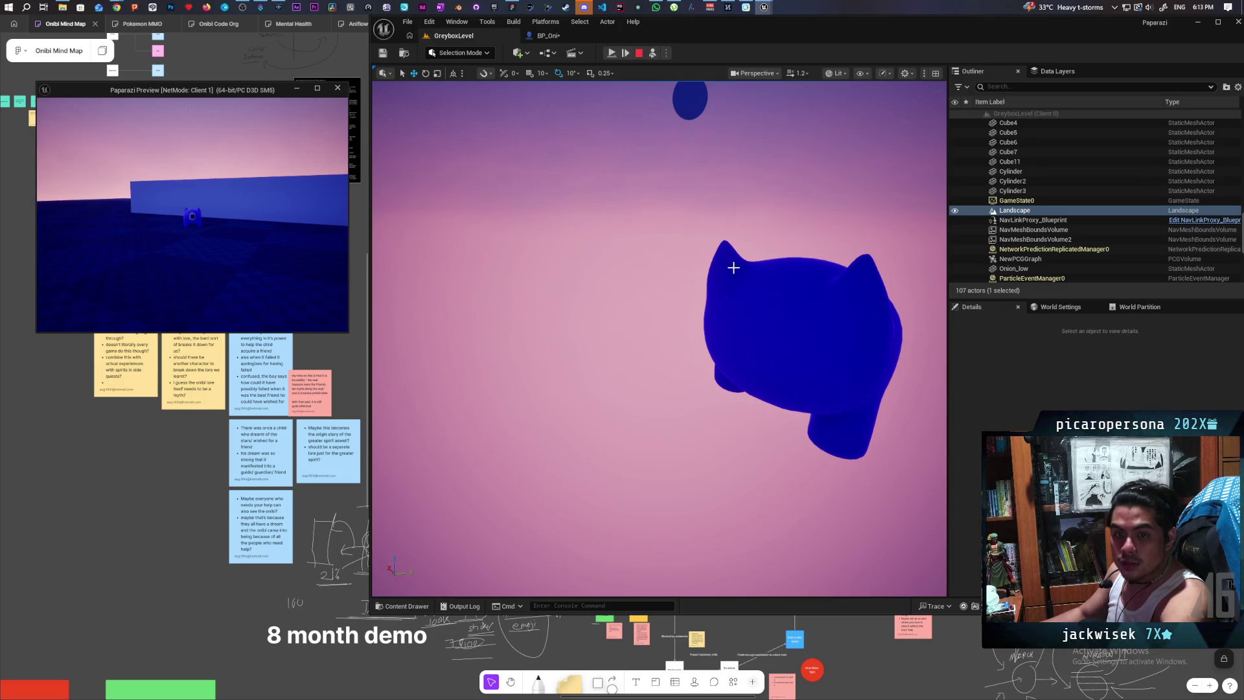
- Stop the play session and return to BP_Oni's event graph
{"action": "left_click", "coordinate": [639, 53]}
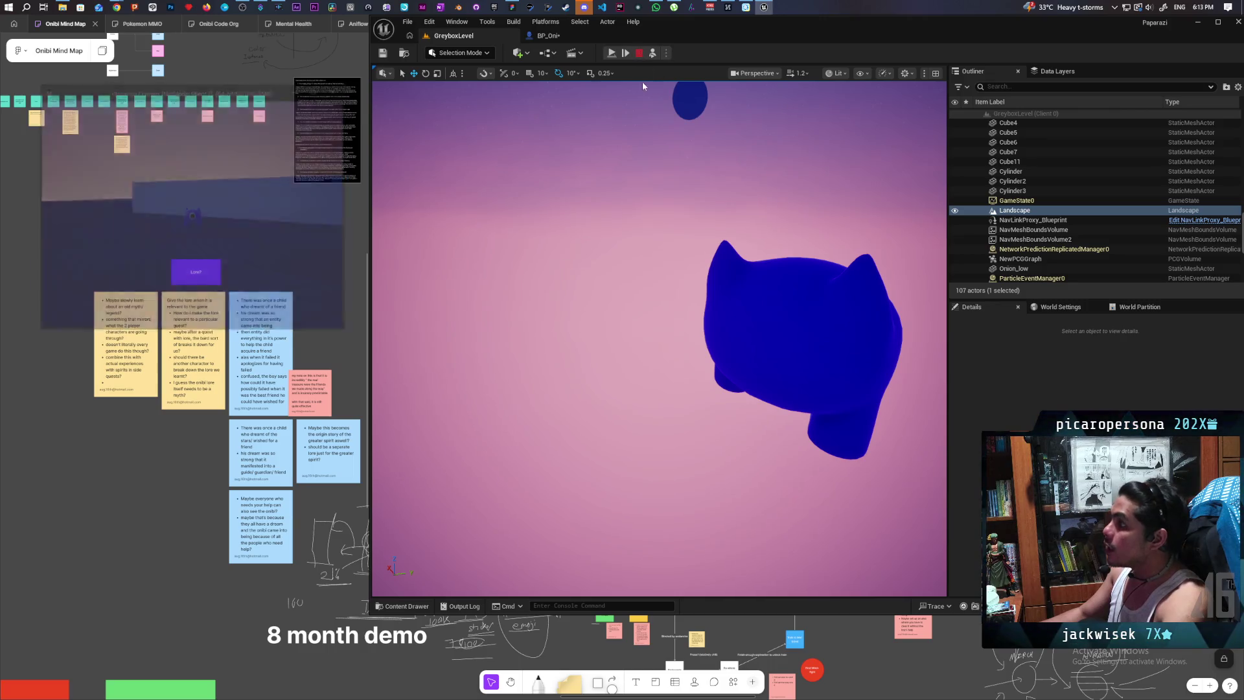
{"action": "left_click", "coordinate": [549, 36]}
{"action": "scroll", "coordinate": [662, 301], "scroll_direction": "down", "scroll_amount": 3}
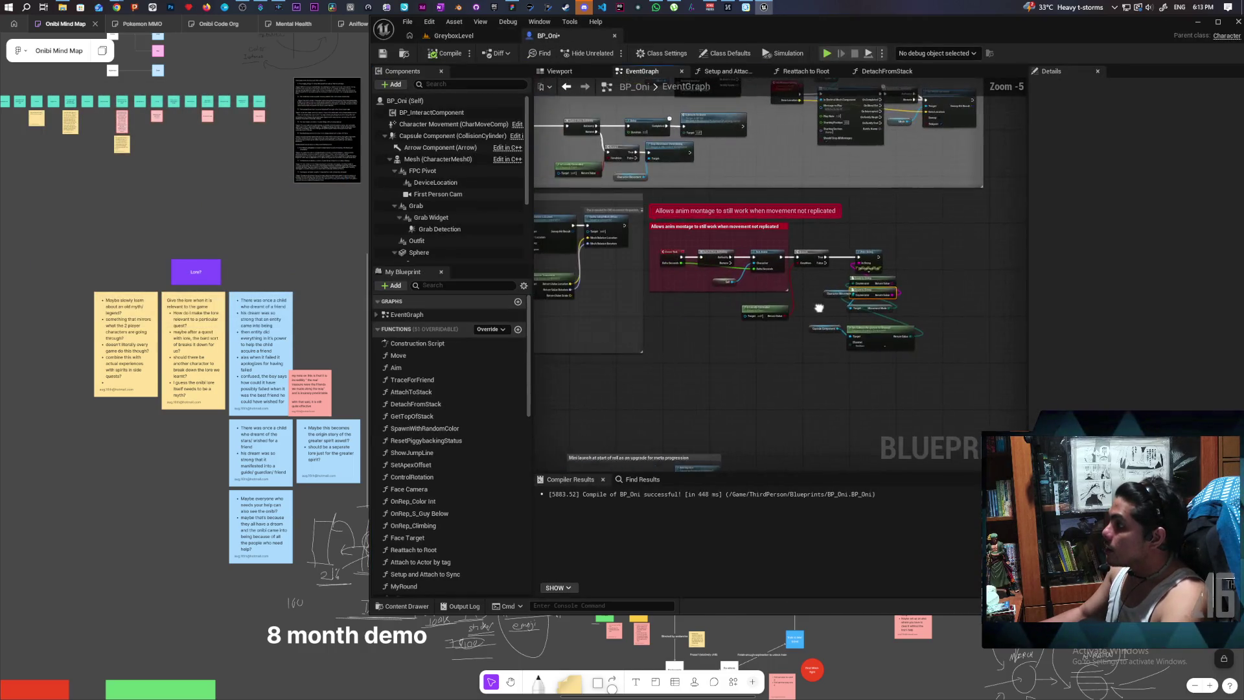
{"action": "scroll", "coordinate": [748, 286], "scroll_direction": "up", "scroll_amount": 3}
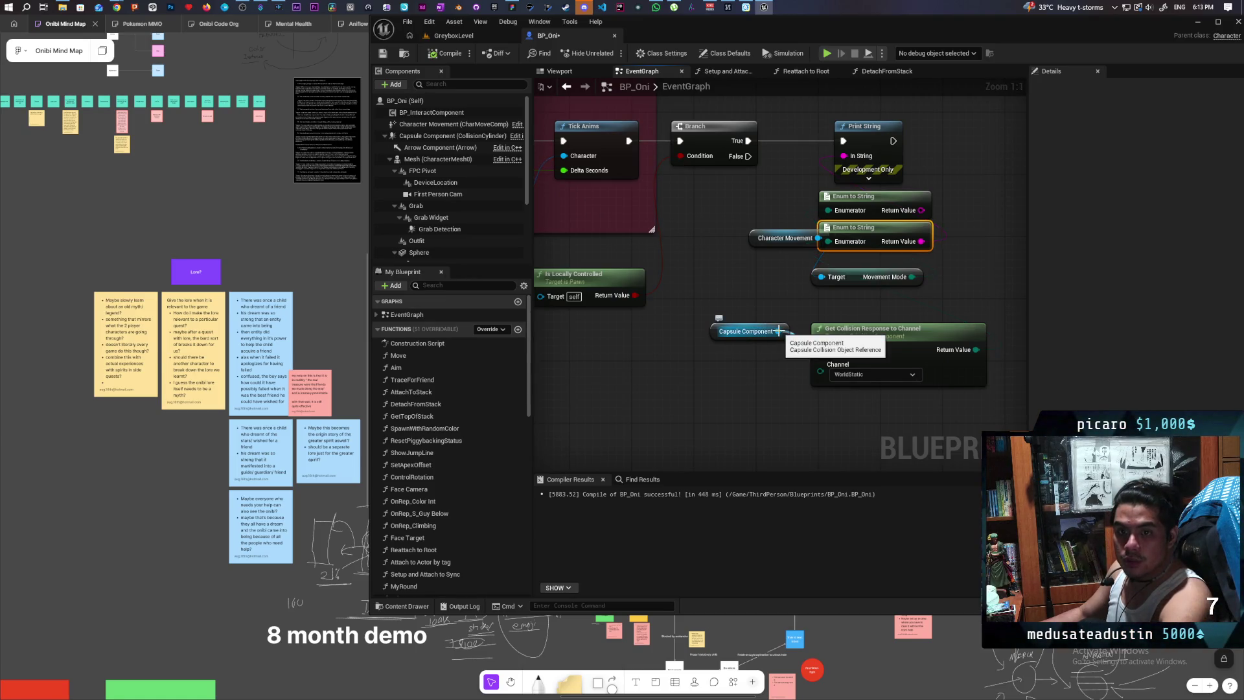
- Search all actions for 'recreate' nodes from Capsule Component and the empty graph
{"action": "left_click_drag", "start_coordinate": [778, 331], "coordinate": [752, 439]}
{"action": "type", "text": "recrea"}
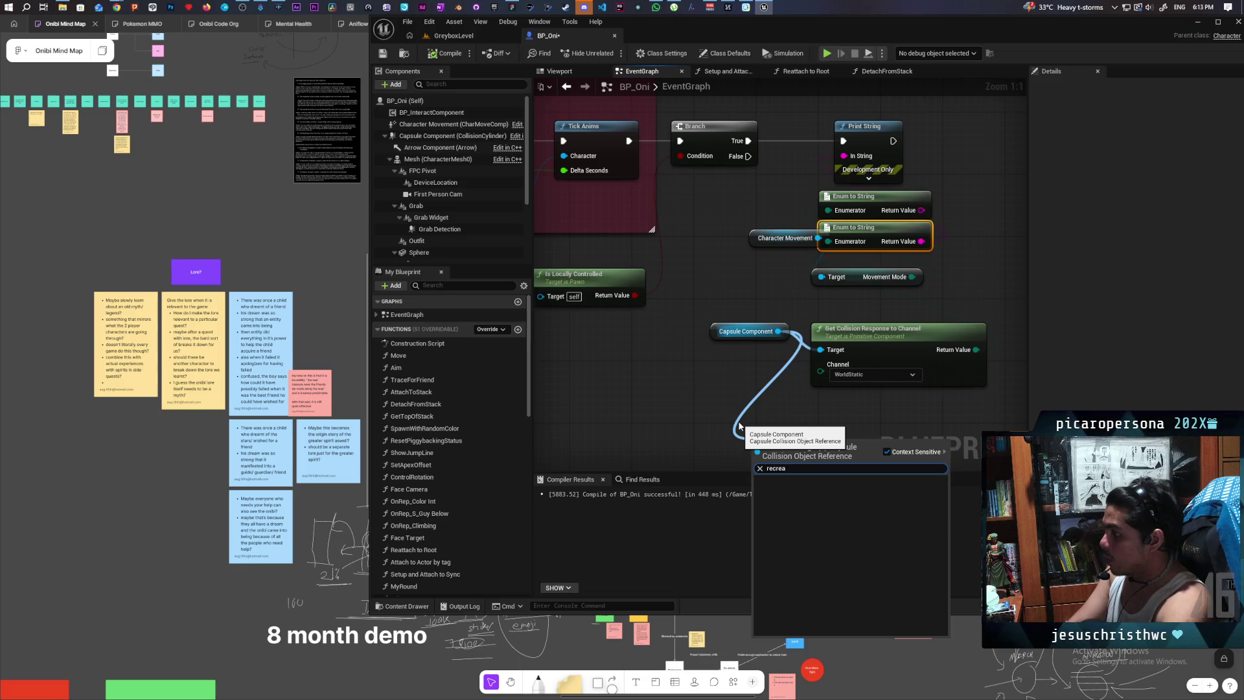
{"action": "left_click", "coordinate": [887, 451]}
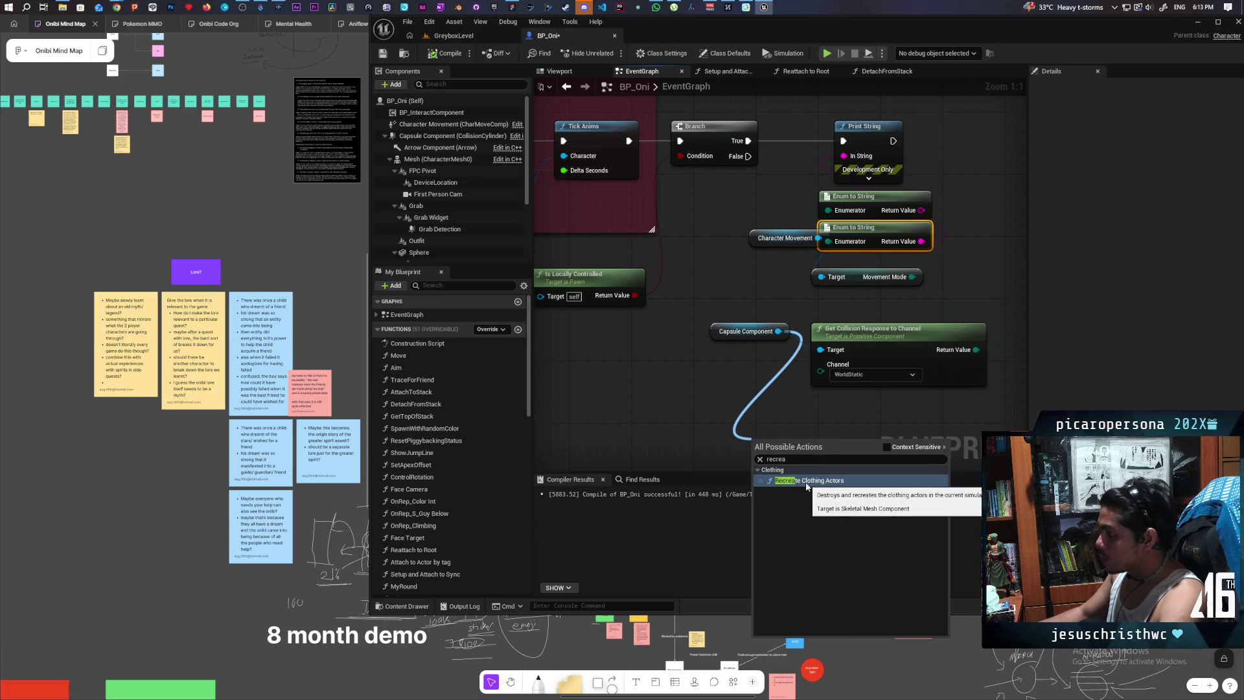
{"action": "double_click", "coordinate": [792, 459]}
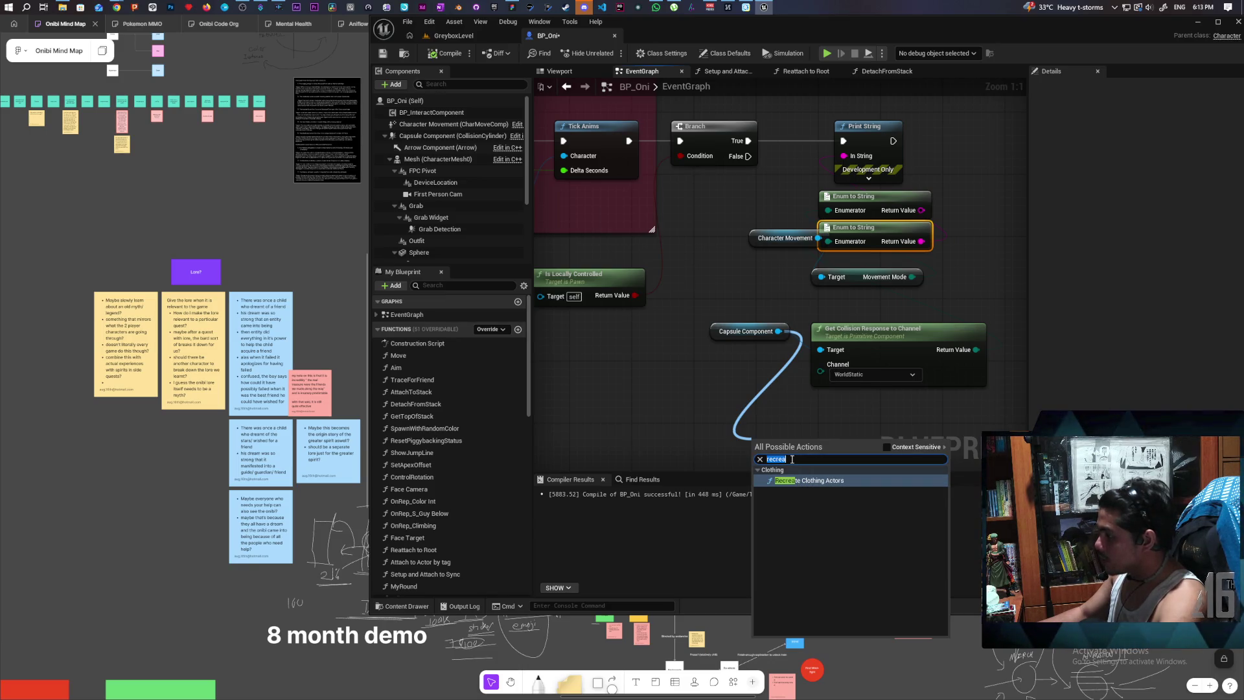
{"action": "key", "text": "Escape"}
{"action": "right_click", "coordinate": [783, 431]}
{"action": "type", "text": "recreate"}
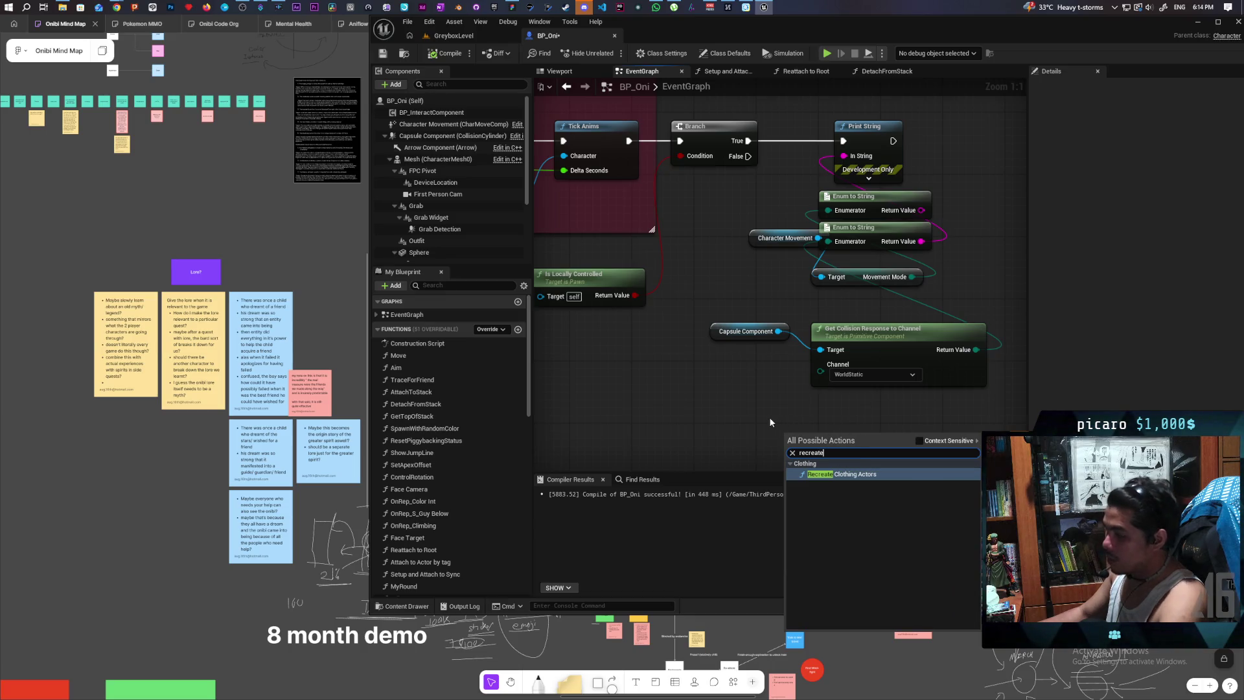
{"action": "left_click", "coordinate": [775, 391]}
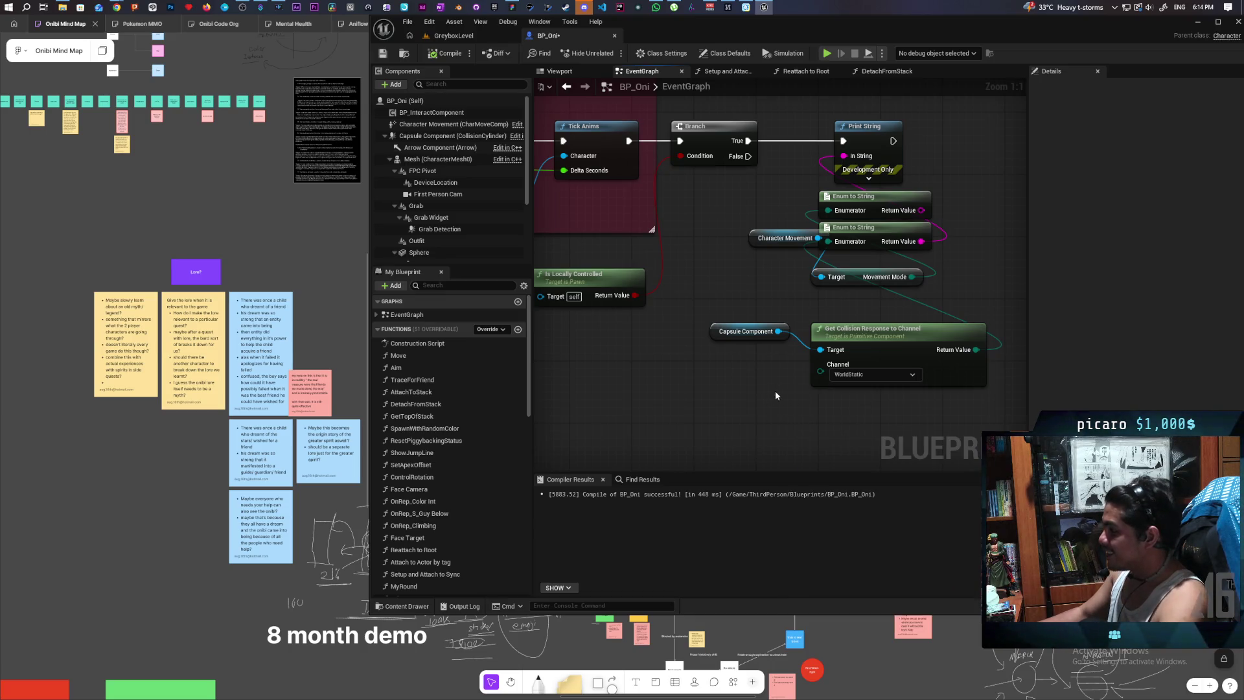
- Search Capsule Component's actions for 'physics stat' instead
{"action": "left_click_drag", "start_coordinate": [780, 331], "coordinate": [759, 421]}
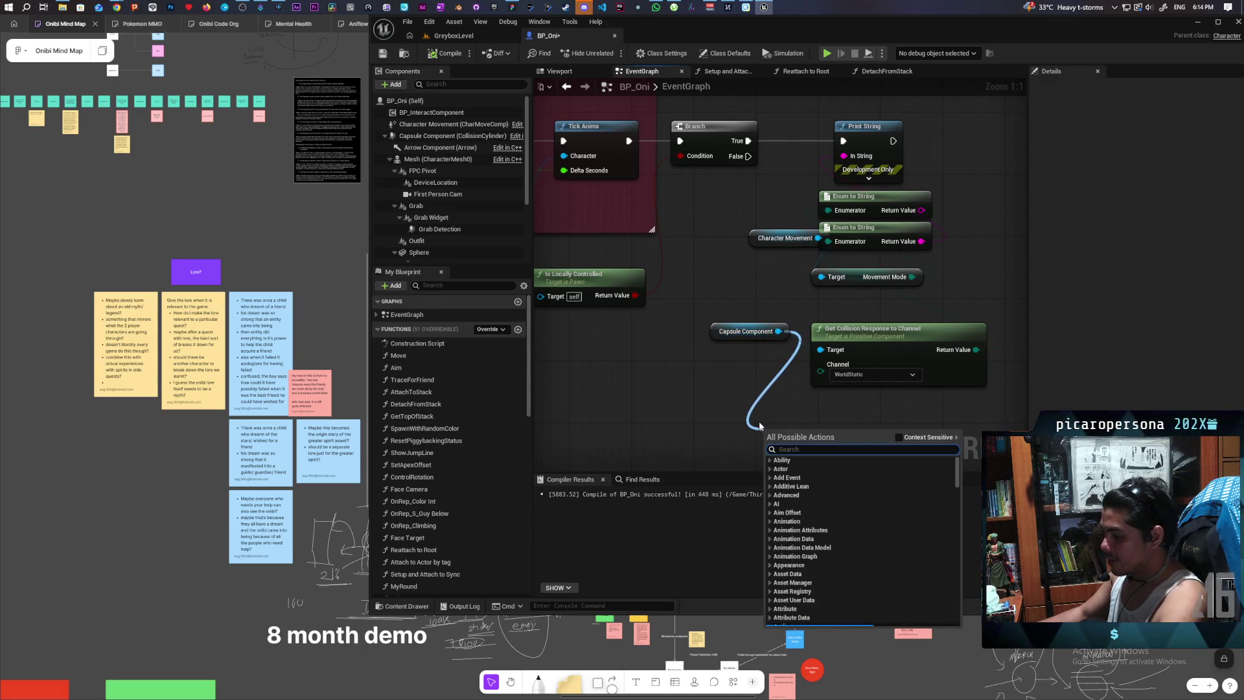
{"action": "type", "text": "rec"}
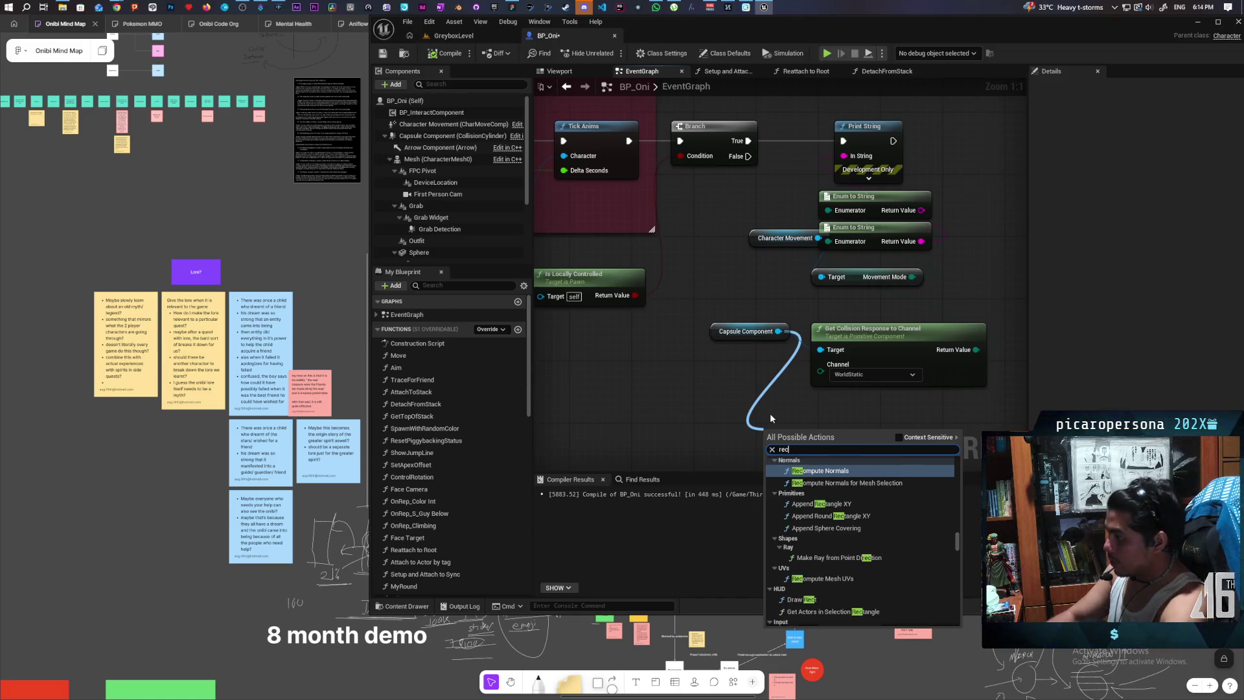
{"action": "key", "text": "BackSpace"}
{"action": "key", "text": "BackSpace"}
{"action": "key", "text": "BackSpace"}
{"action": "type", "text": "physics"}
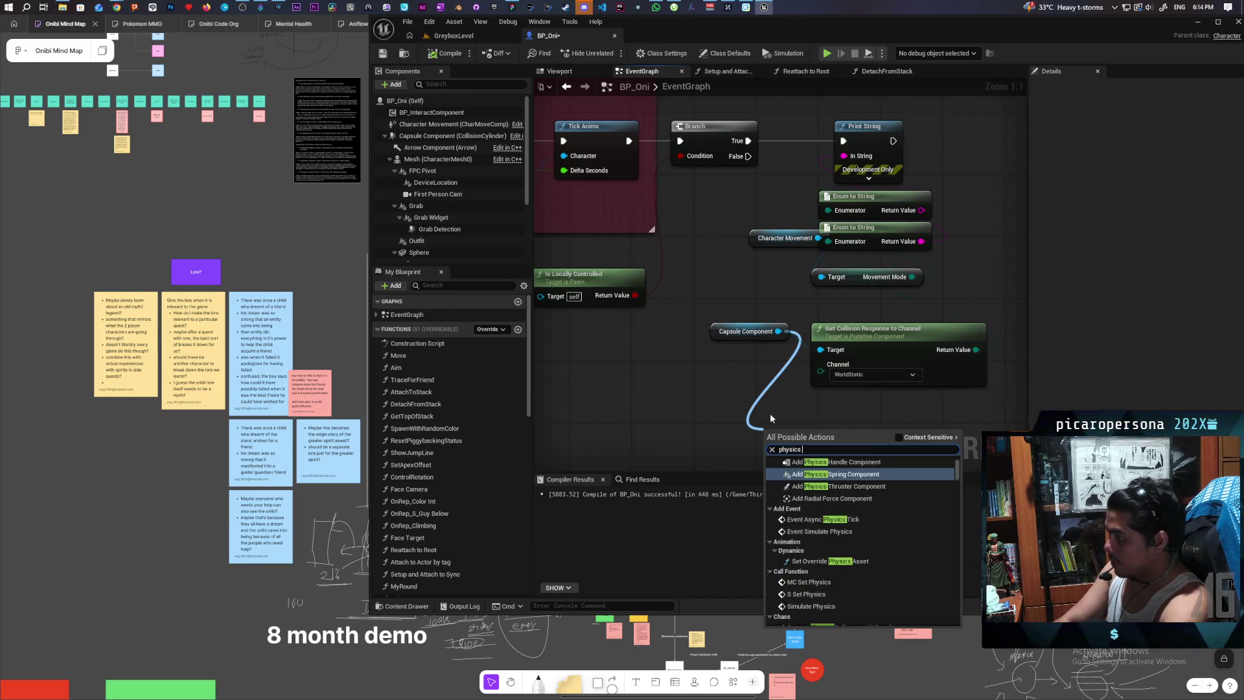
{"action": "type", "text": " stat"}
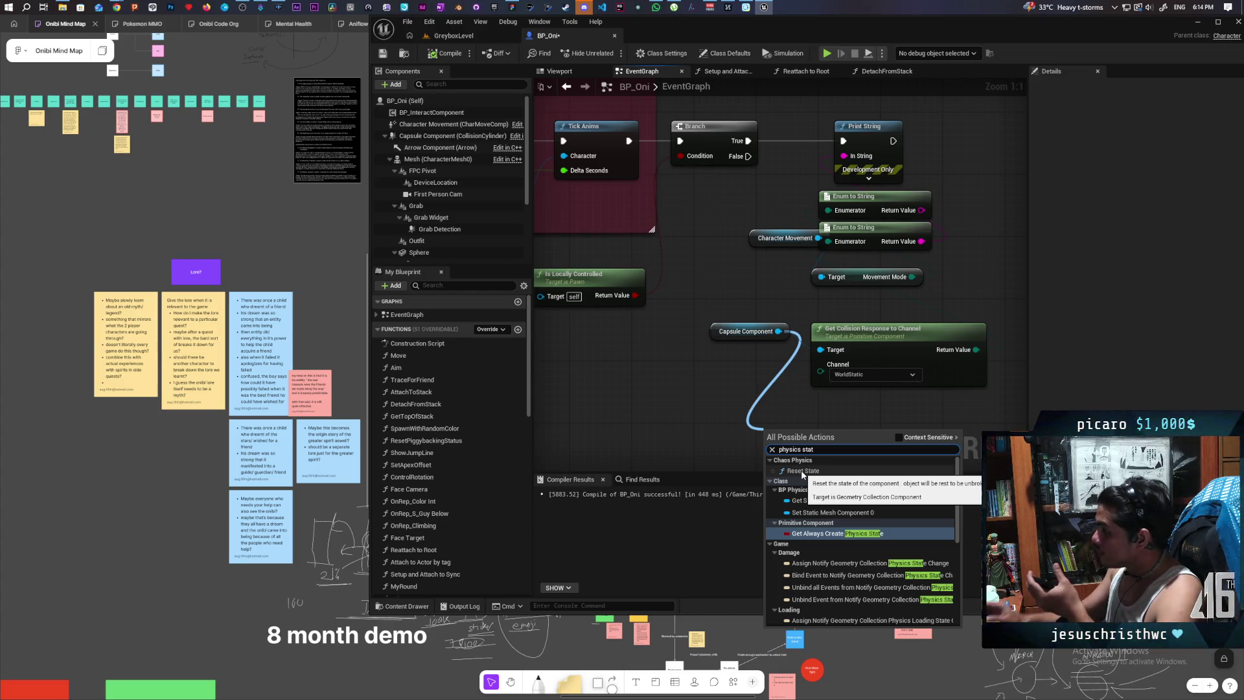
- Discard a stray Reset State node and search Capsule Component's actions for 'recreate state'
{"action": "left_click", "coordinate": [803, 470]}
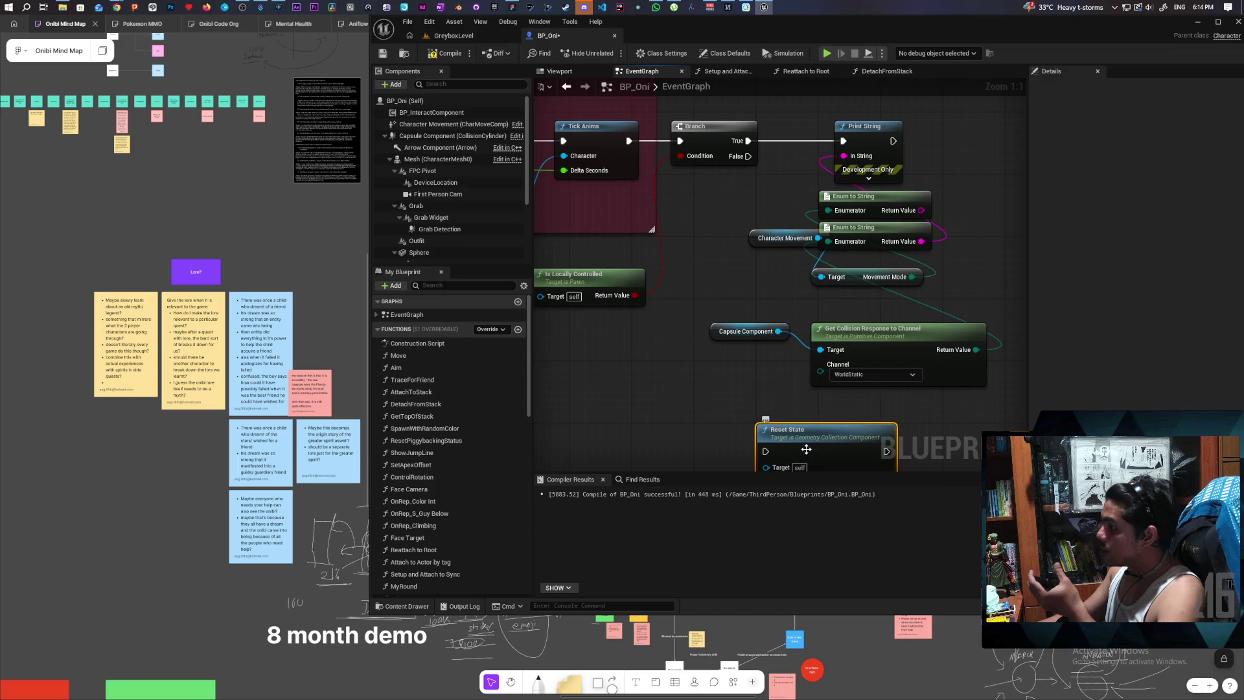
{"action": "left_click_drag", "start_coordinate": [807, 458], "coordinate": [758, 412]}
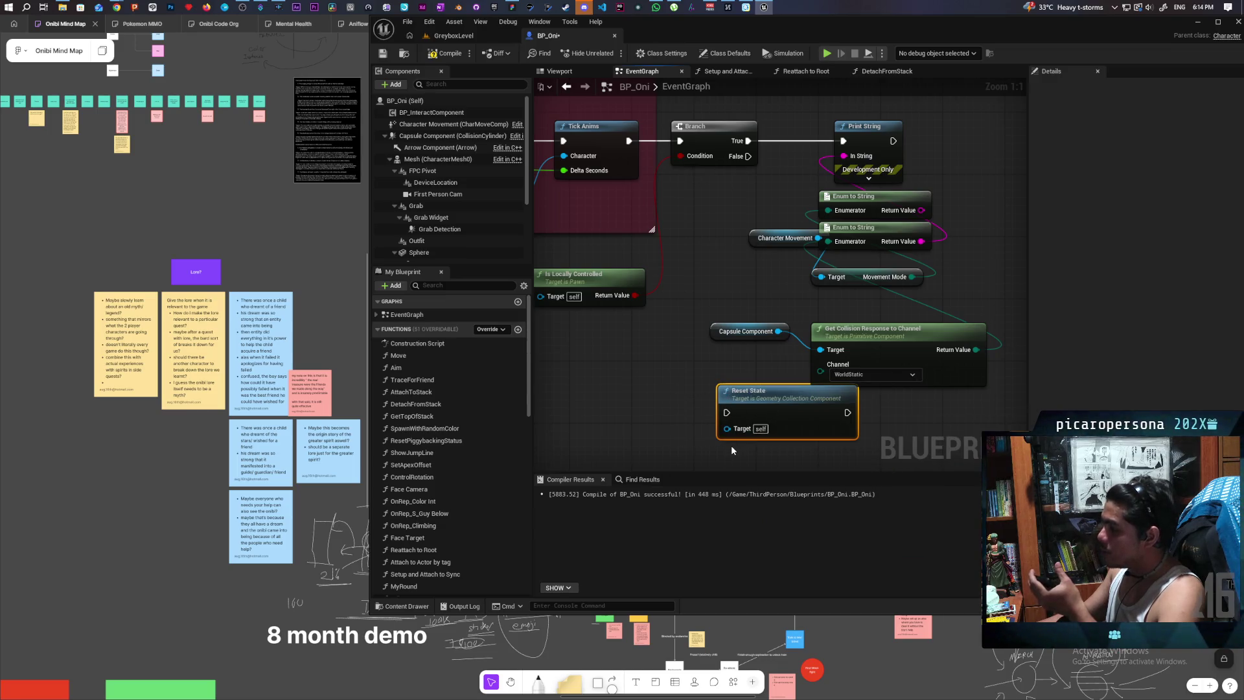
{"action": "key", "text": "Delete"}
{"action": "left_click_drag", "start_coordinate": [778, 331], "coordinate": [778, 402]}
{"action": "type", "text": "recreate s"}
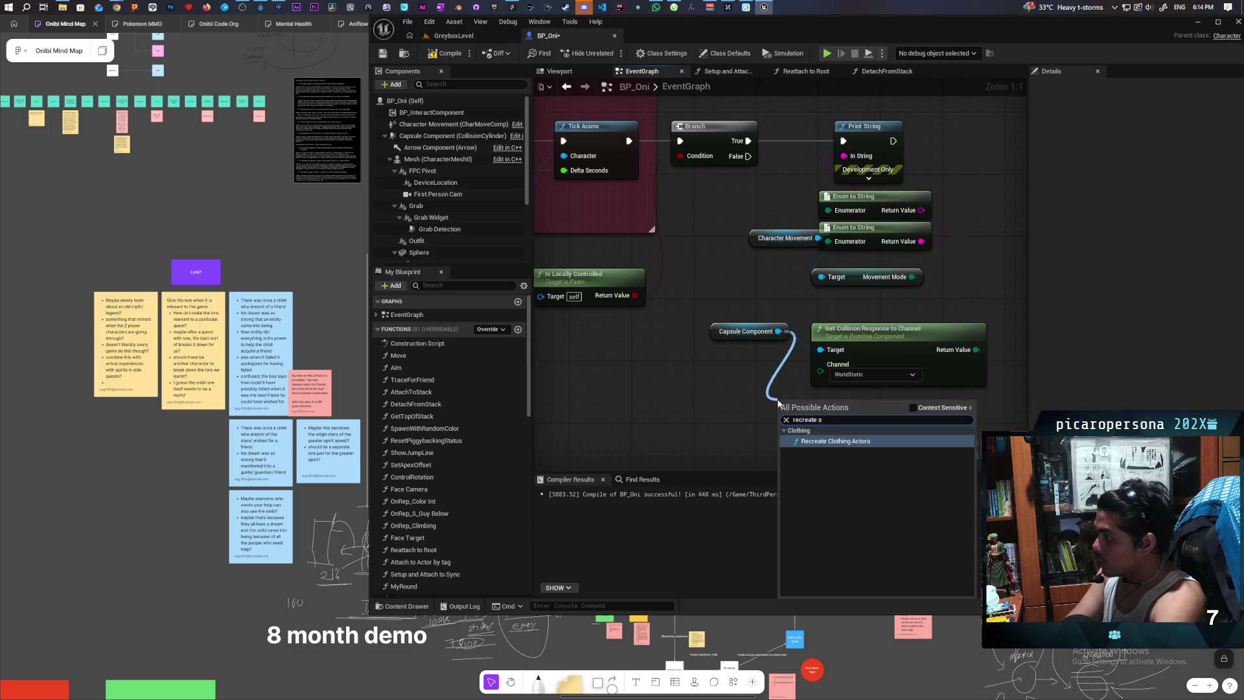
{"action": "type", "text": "tate"}
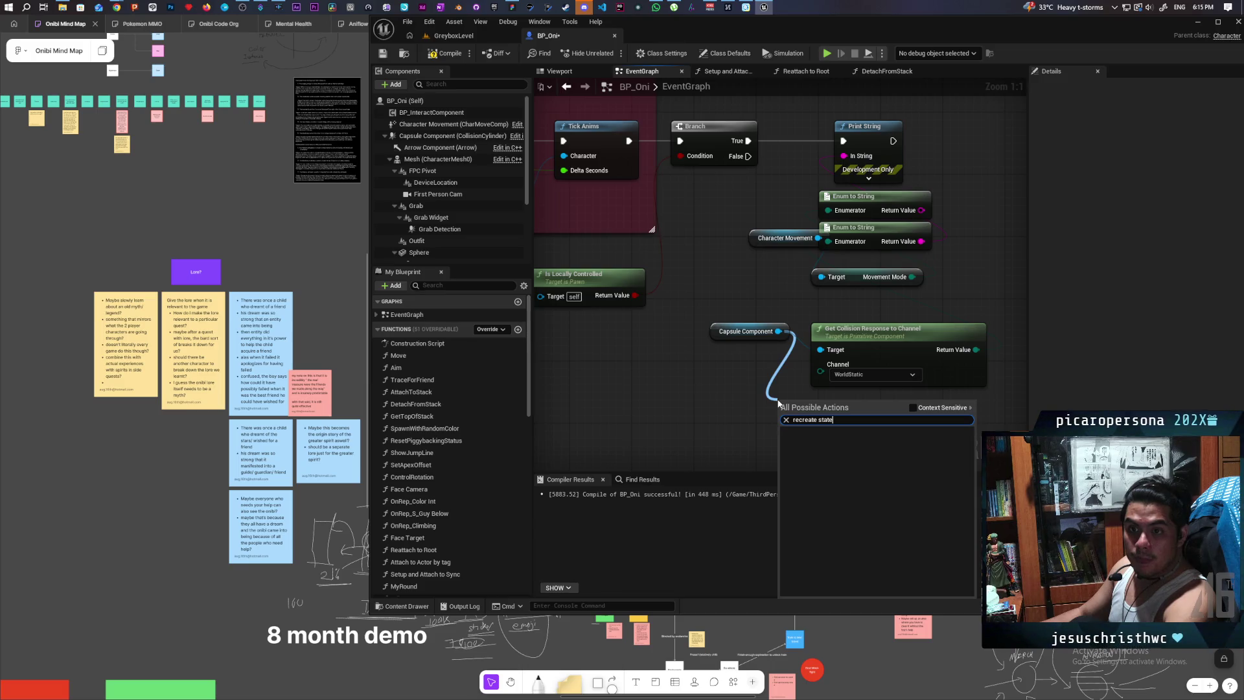
{"action": "key", "text": "Escape"}
- Search the graph for 'physics state' with Context Sensitive unchecked
{"action": "right_click", "coordinate": [717, 387]}
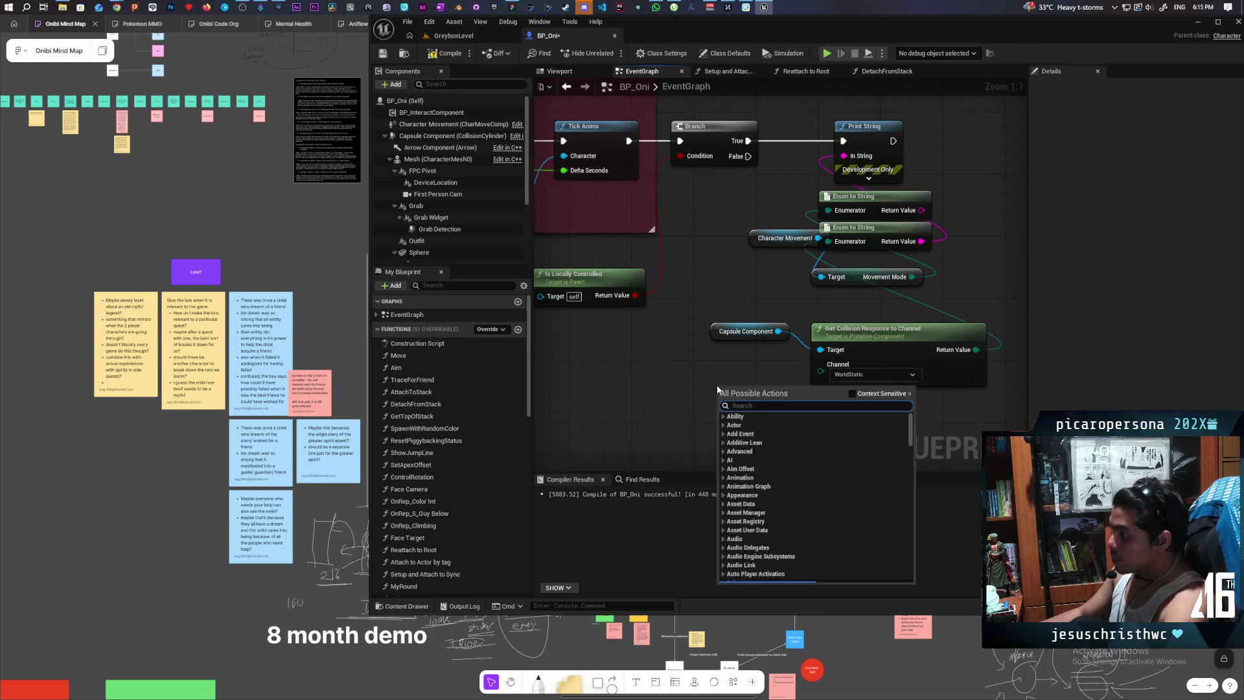
{"action": "type", "text": "recreate"}
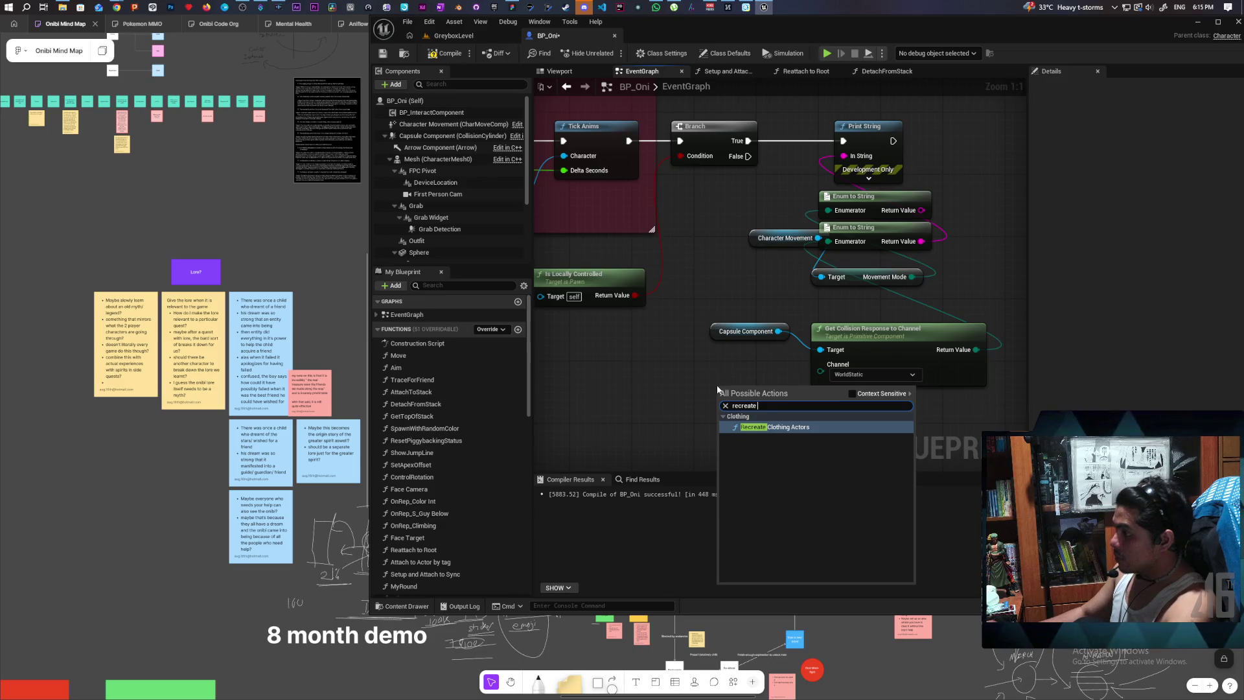
{"action": "type", "text": " state"}
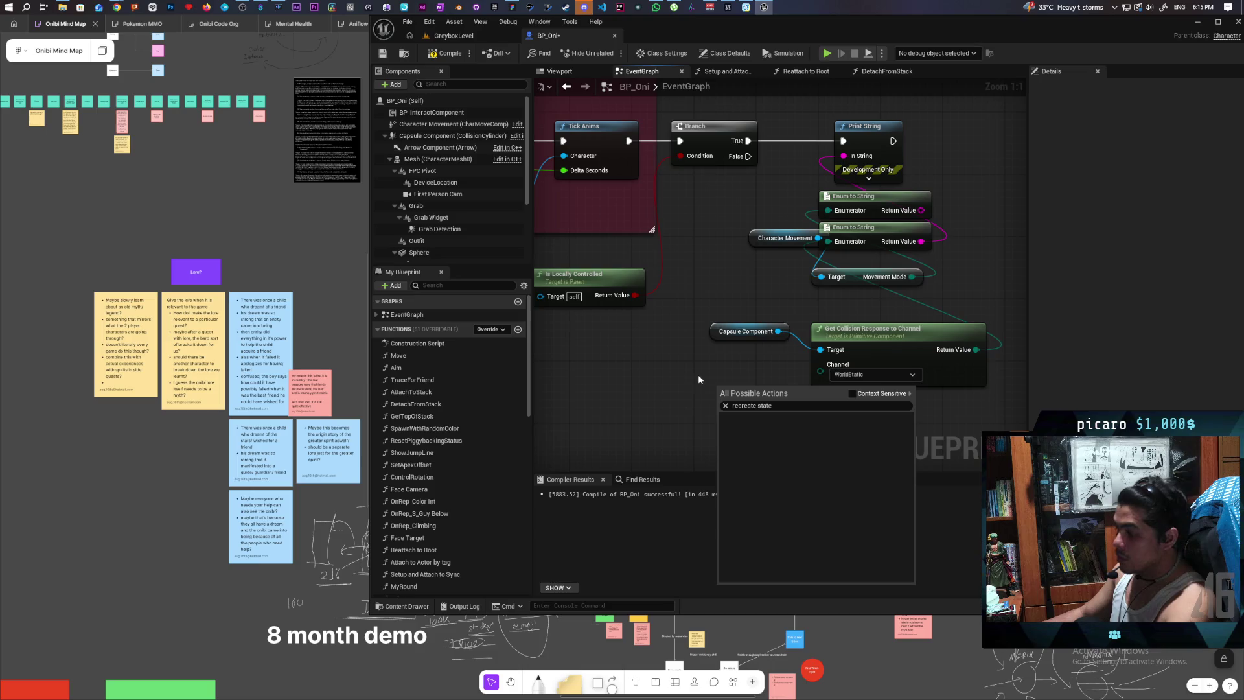
{"action": "left_click", "coordinate": [682, 391]}
{"action": "right_click", "coordinate": [724, 392]}
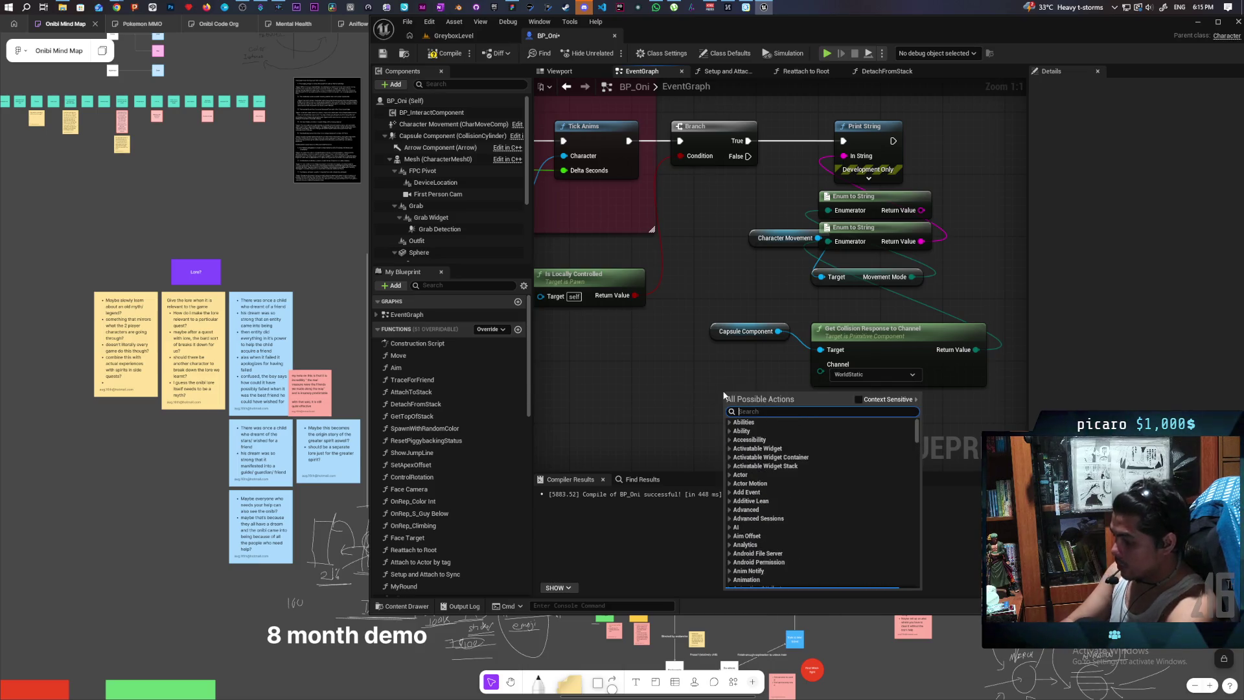
{"action": "type", "text": "physics state"}
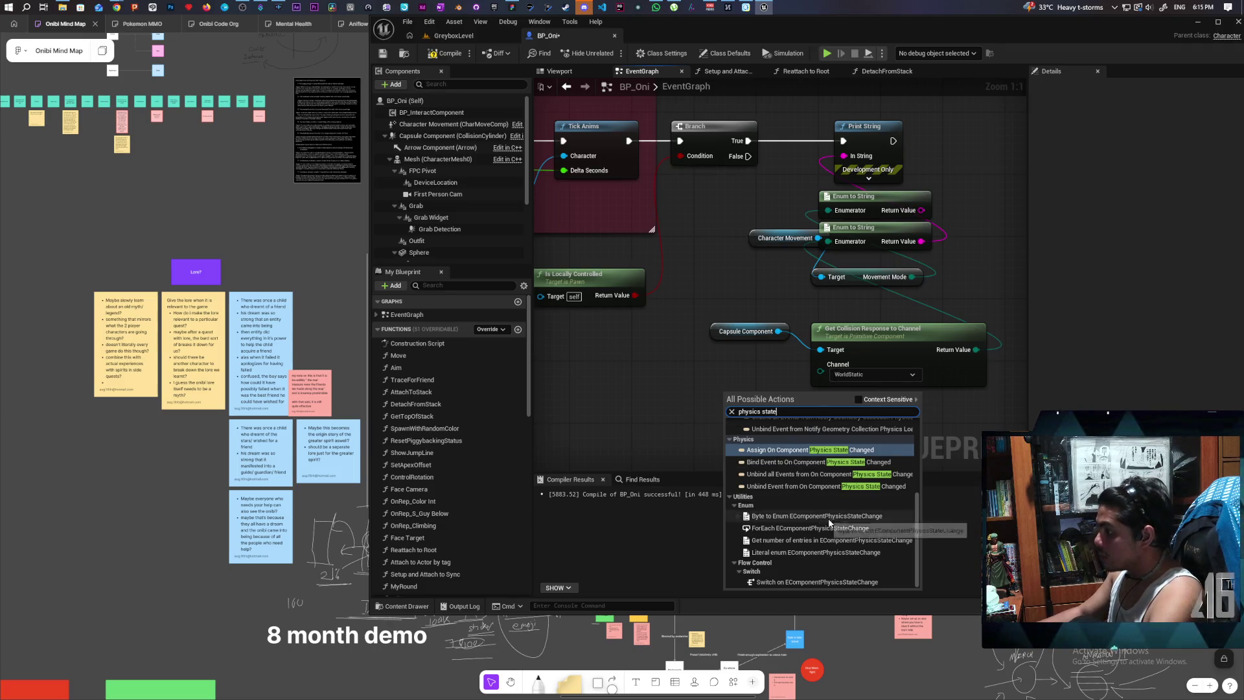
{"action": "left_click", "coordinate": [855, 399]}
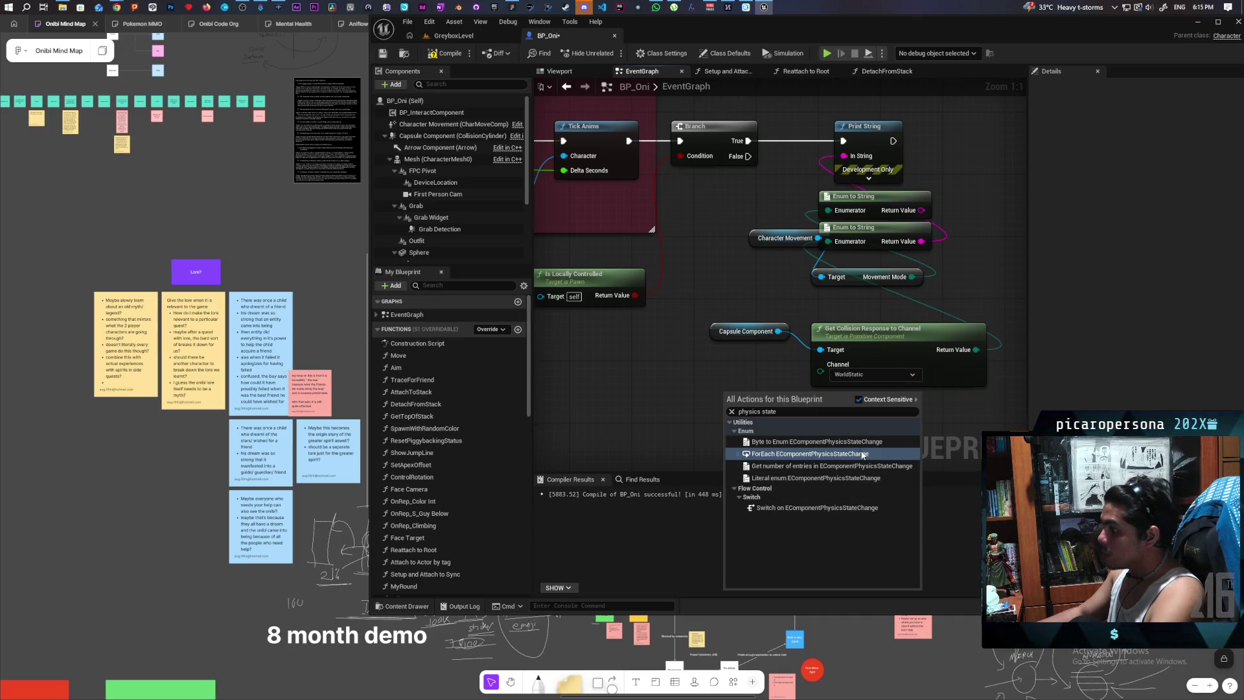
{"action": "scroll", "coordinate": [835, 473], "scroll_direction": "up", "scroll_amount": 5}
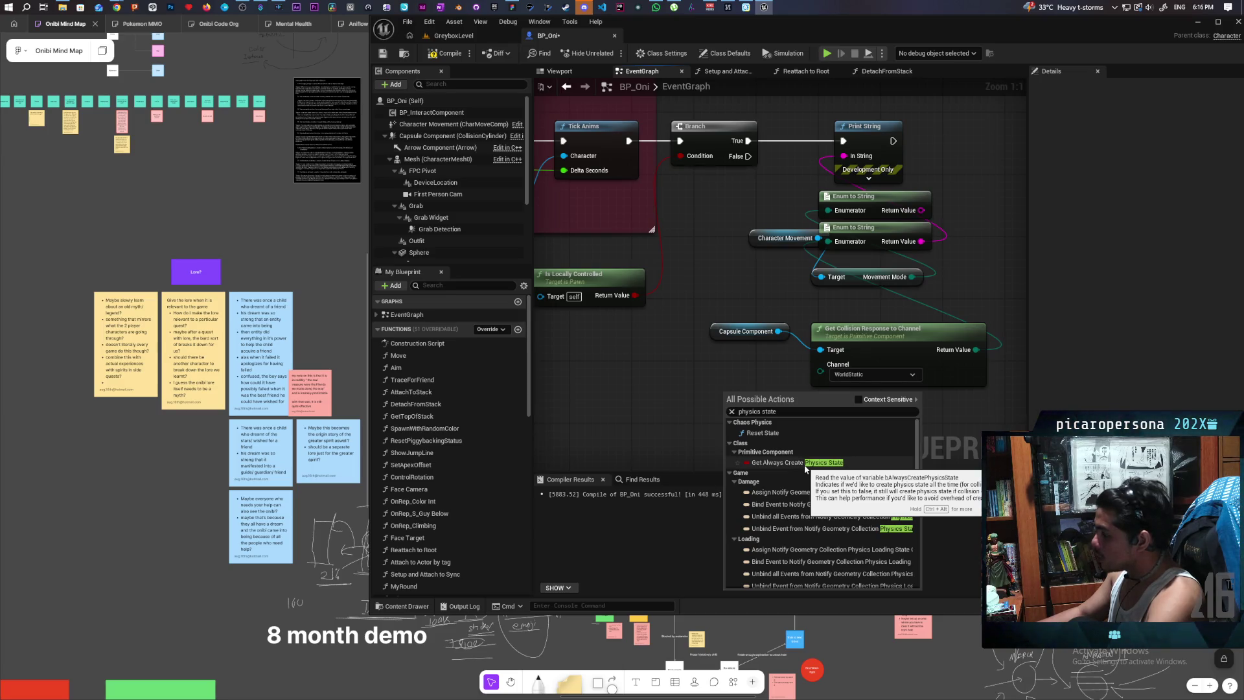
- Add an Always Create Physics State getter on Capsule Component, print its value, and save
{"action": "left_click", "coordinate": [804, 466]}
{"action": "left_click_drag", "start_coordinate": [778, 331], "coordinate": [728, 393]}
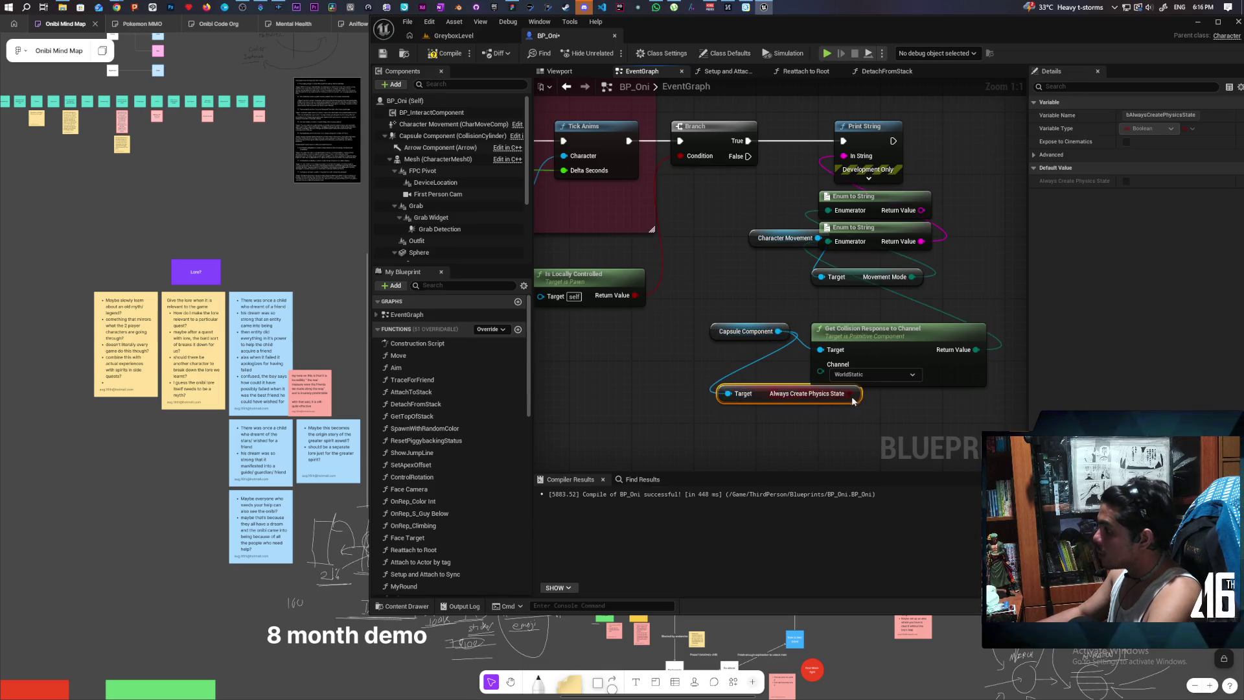
{"action": "left_click_drag", "start_coordinate": [849, 393], "coordinate": [844, 155]}
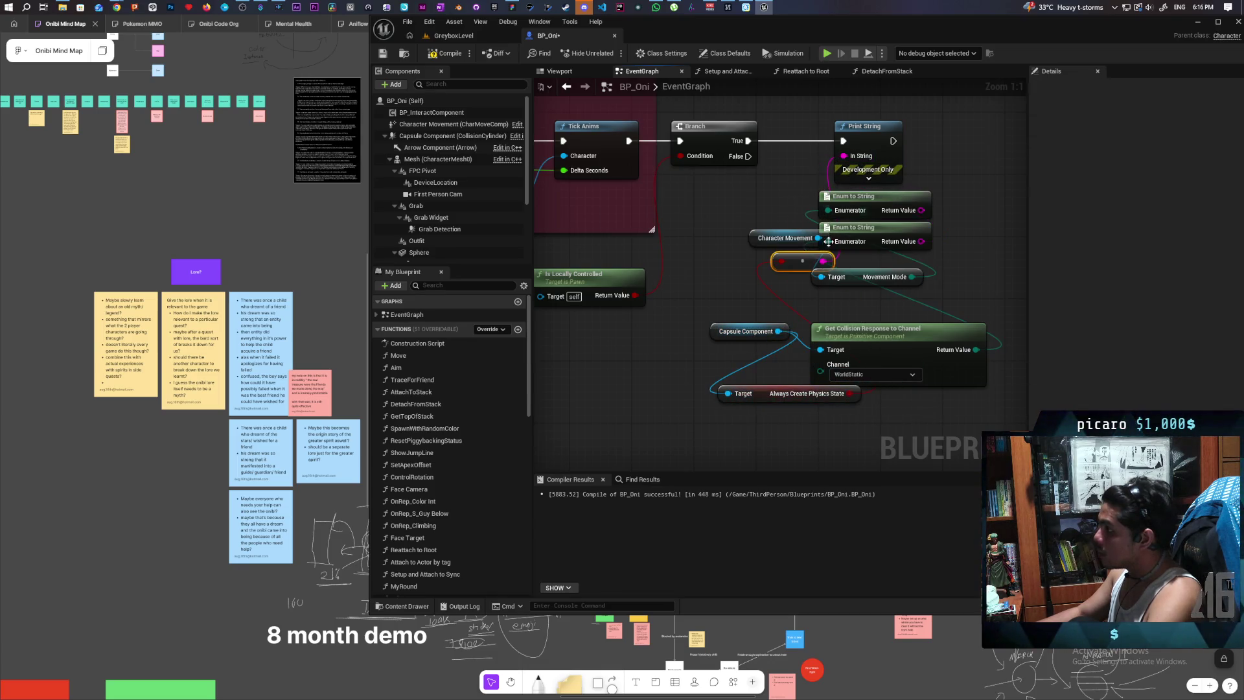
{"action": "left_click", "coordinate": [382, 53]}
- Test-play GreyboxLevel with Alt+P, stop it, and return to BP_Oni's event graph
{"action": "left_click", "coordinate": [453, 36]}
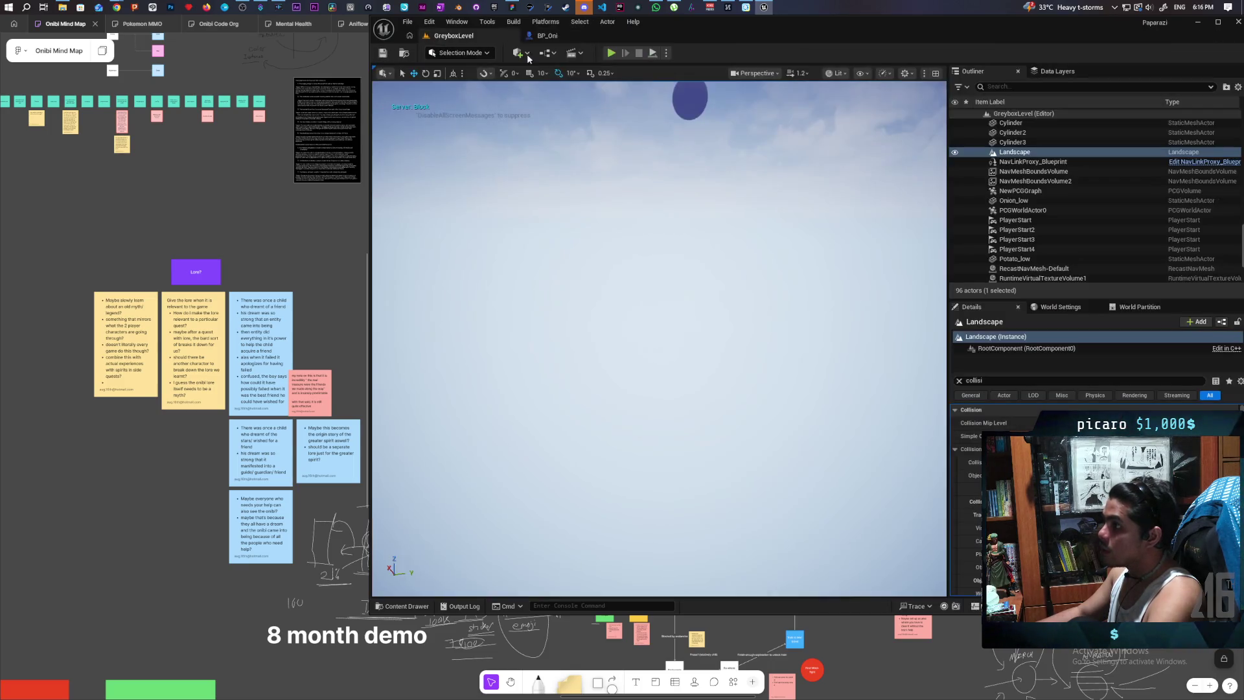
{"action": "key", "text": "alt+p"}
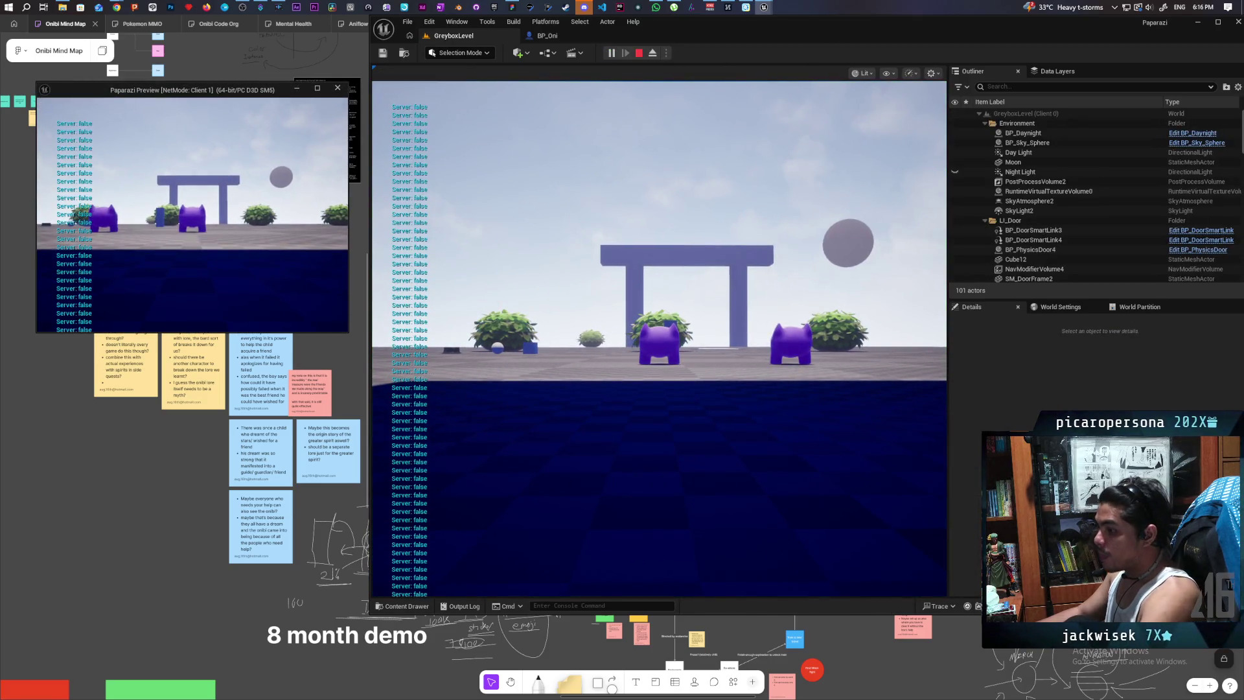
{"action": "key", "text": "Escape"}
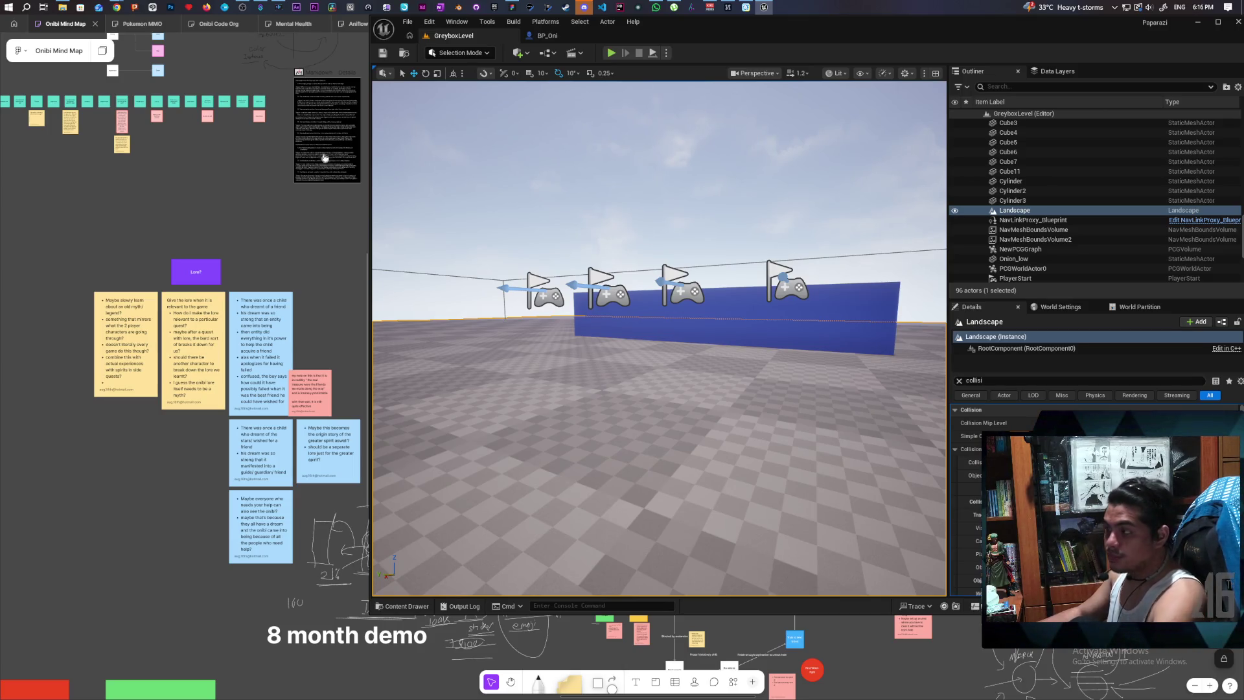
{"action": "left_click", "coordinate": [546, 36]}
{"action": "mouse_move", "coordinate": [901, 306]}
{"action": "left_mouse_down"}
{"action": "mouse_move", "coordinate": [842, 272]}
{"action": "mouse_move", "coordinate": [701, 366]}
{"action": "left_mouse_up"}
{"action": "right_click", "coordinate": [700, 367]}
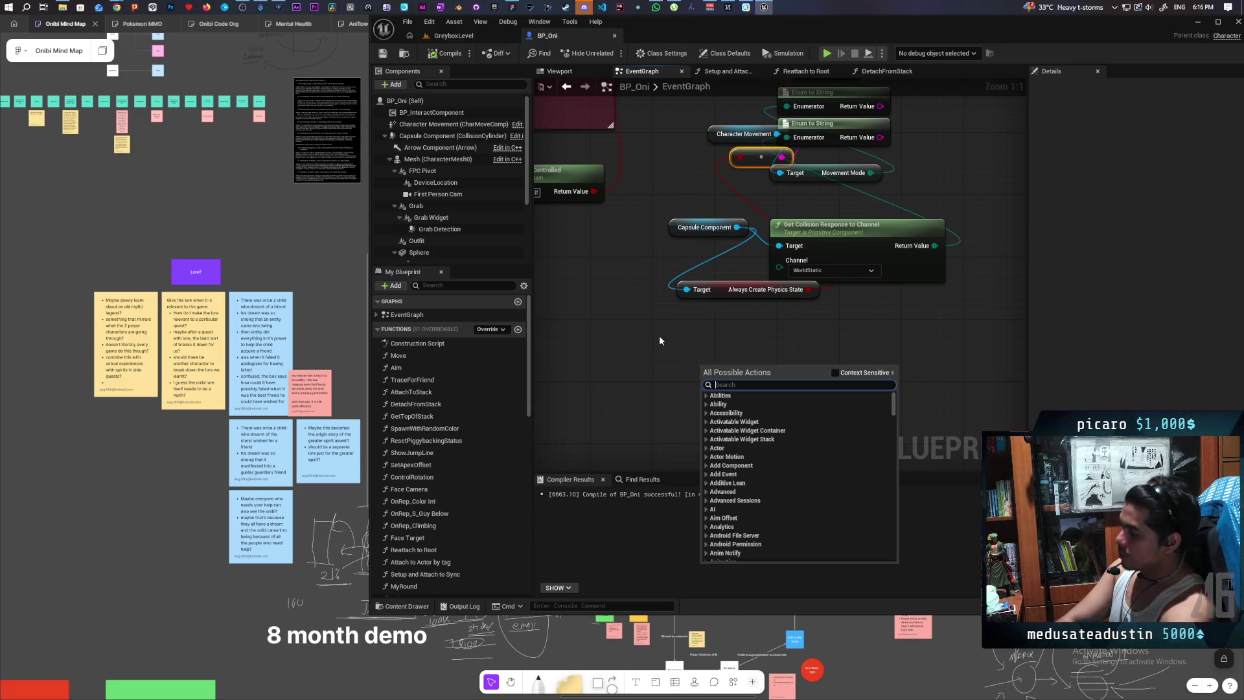
{"action": "type", "text": "ph"}
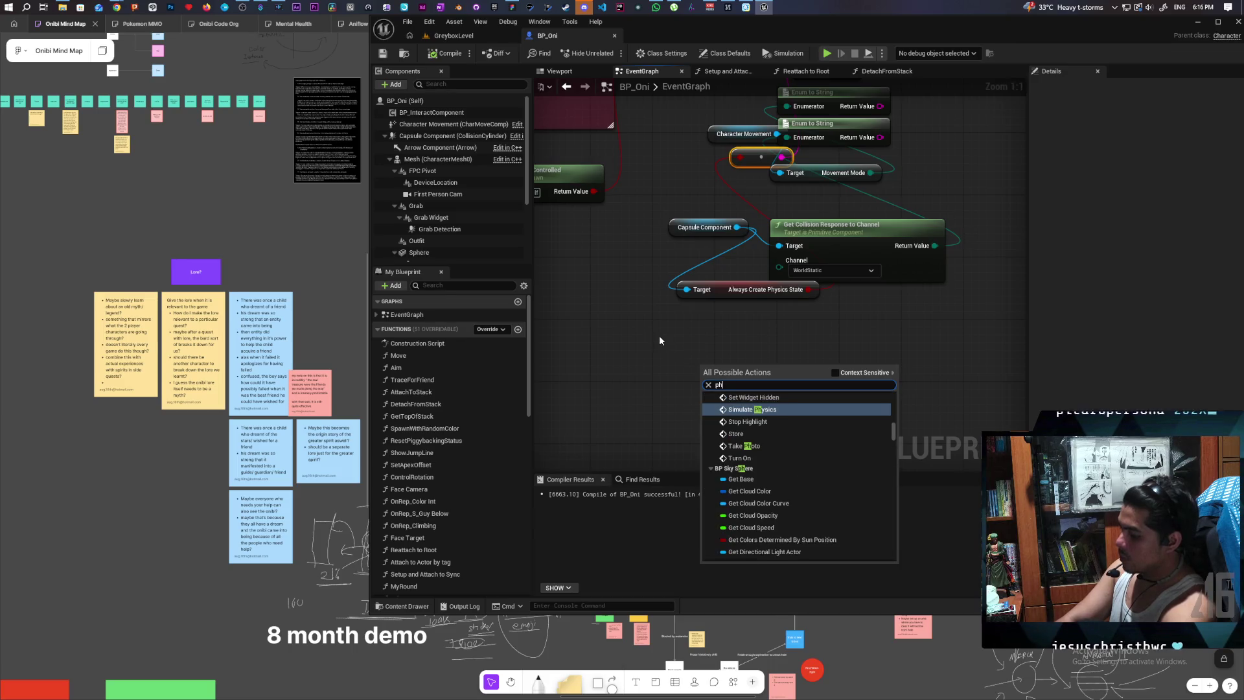
{"action": "type", "text": "ysics state"}
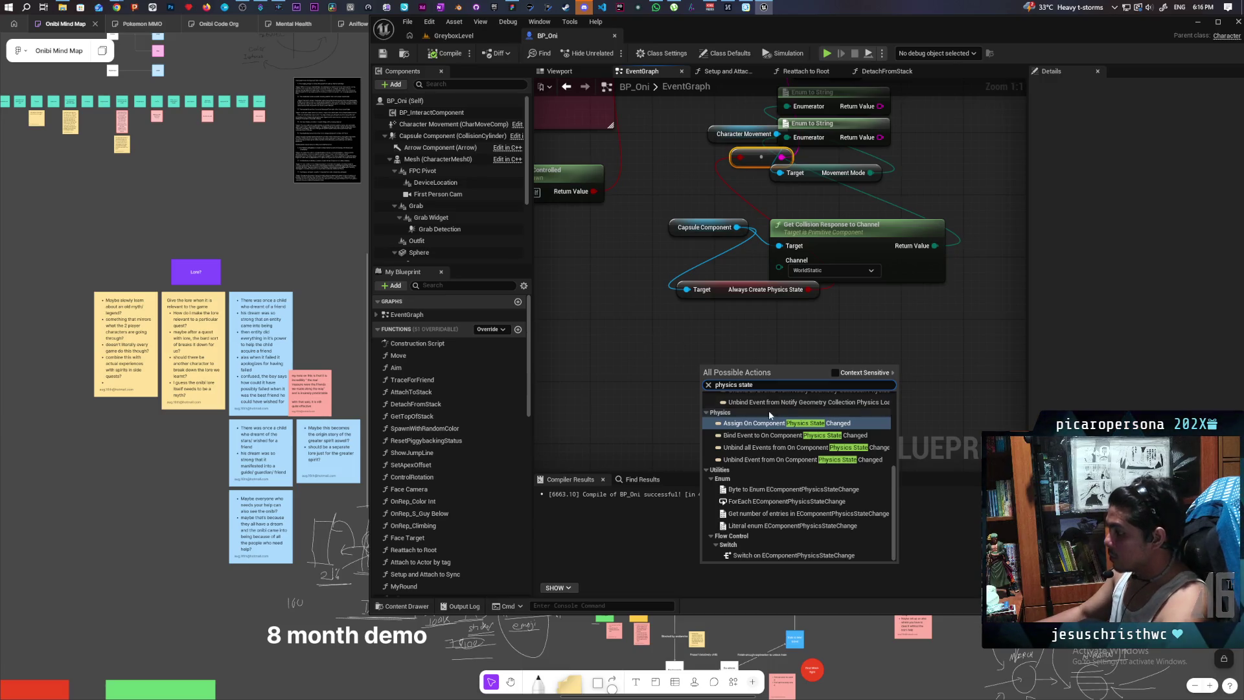
{"action": "scroll", "coordinate": [834, 516], "scroll_direction": "up", "scroll_amount": 5}
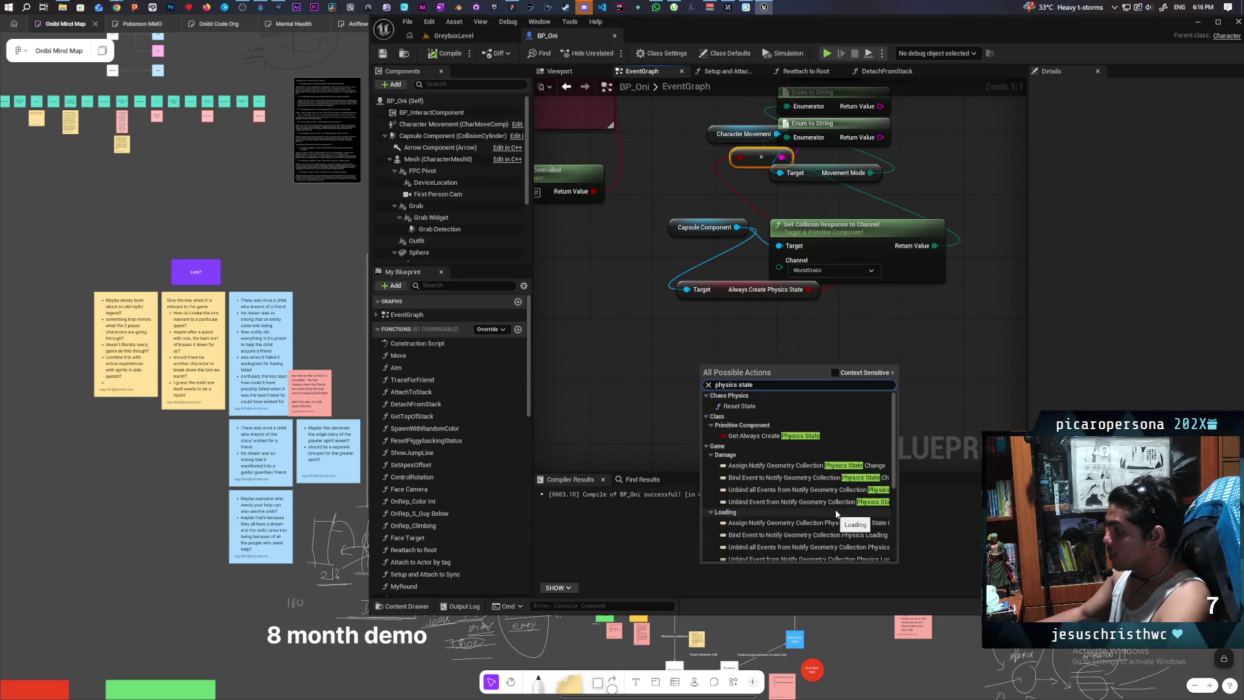
{"action": "scroll", "coordinate": [789, 498], "scroll_direction": "down", "scroll_amount": 3}
{"action": "scroll", "coordinate": [789, 499], "scroll_direction": "up", "scroll_amount": 2}
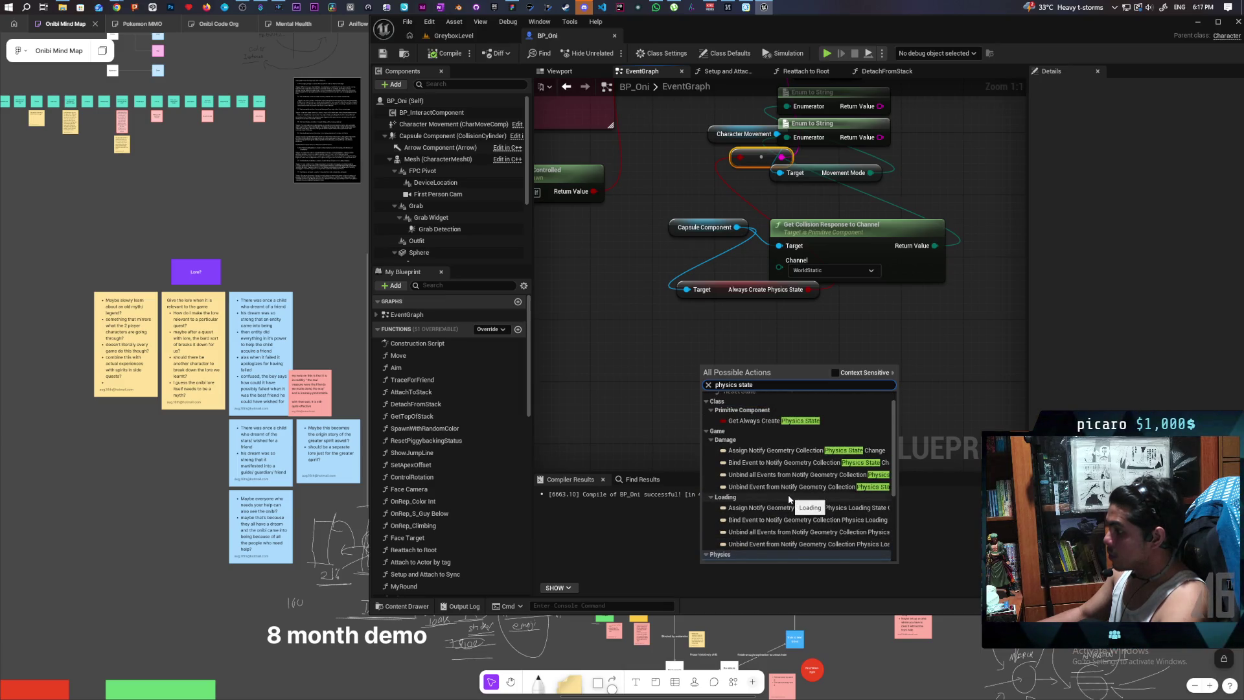
{"action": "scroll", "coordinate": [789, 499], "scroll_direction": "down", "scroll_amount": 2}
{"action": "scroll", "coordinate": [789, 499], "scroll_direction": "down", "scroll_amount": 4}
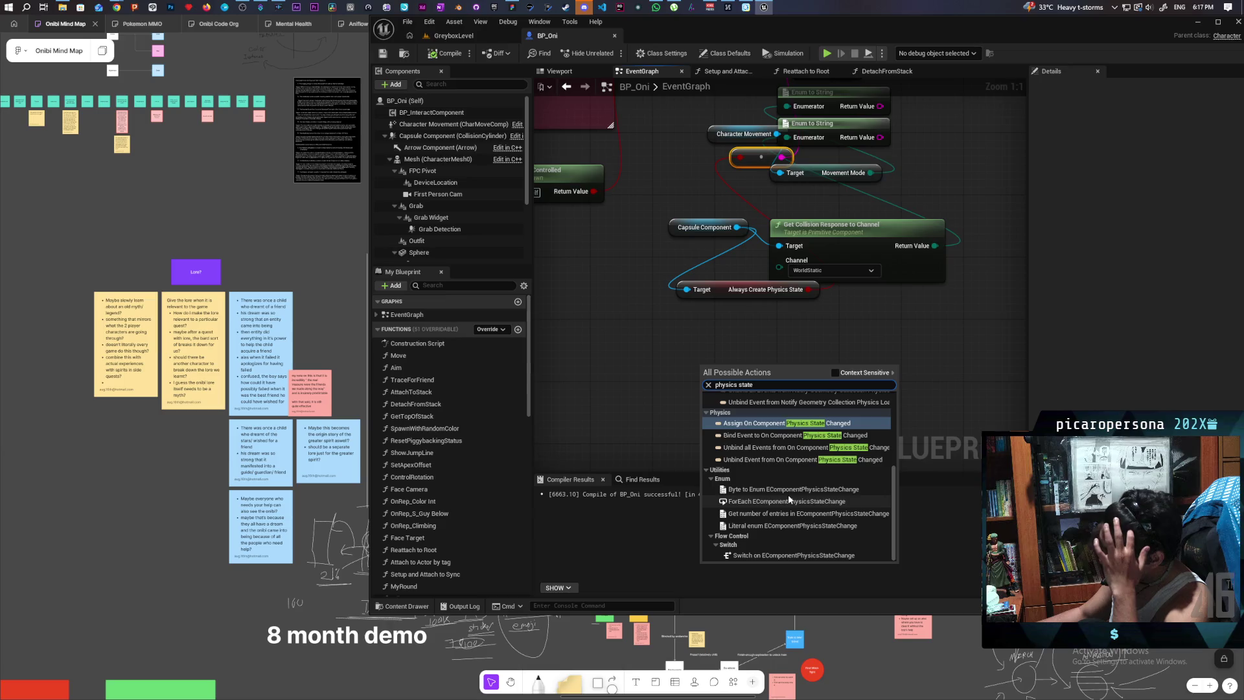
{"action": "scroll", "coordinate": [788, 495], "scroll_direction": "up", "scroll_amount": 5}
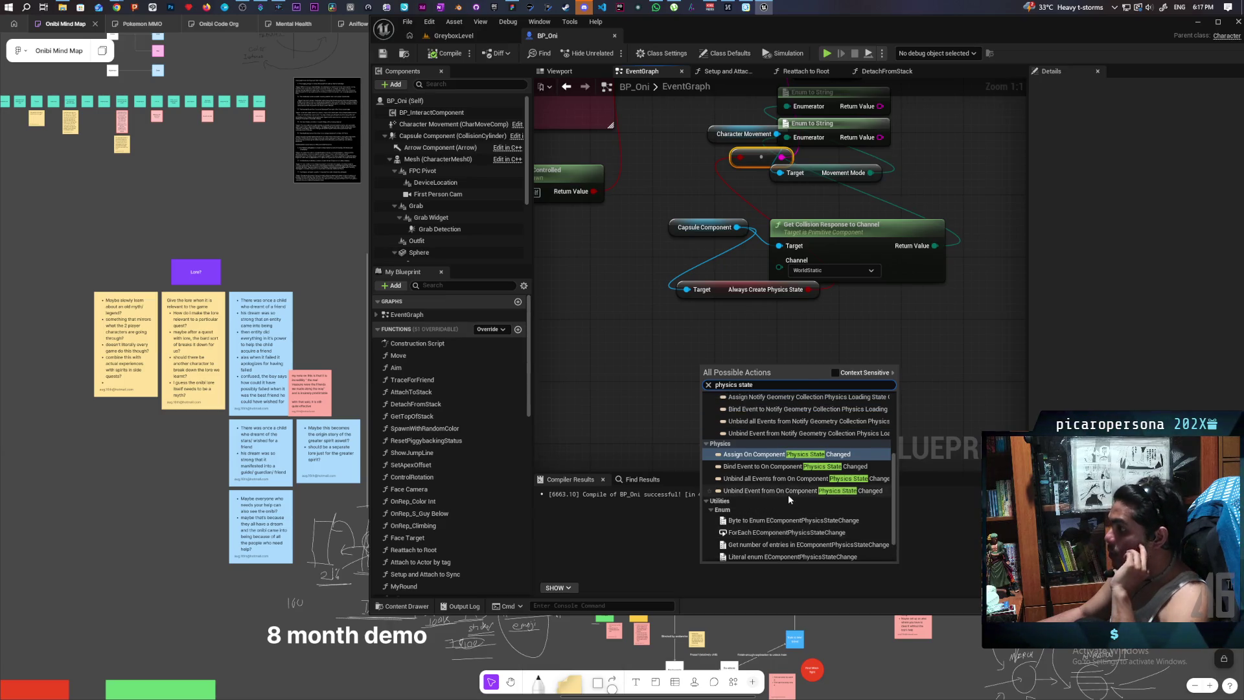
{"action": "scroll", "coordinate": [786, 504], "scroll_direction": "up", "scroll_amount": 1}
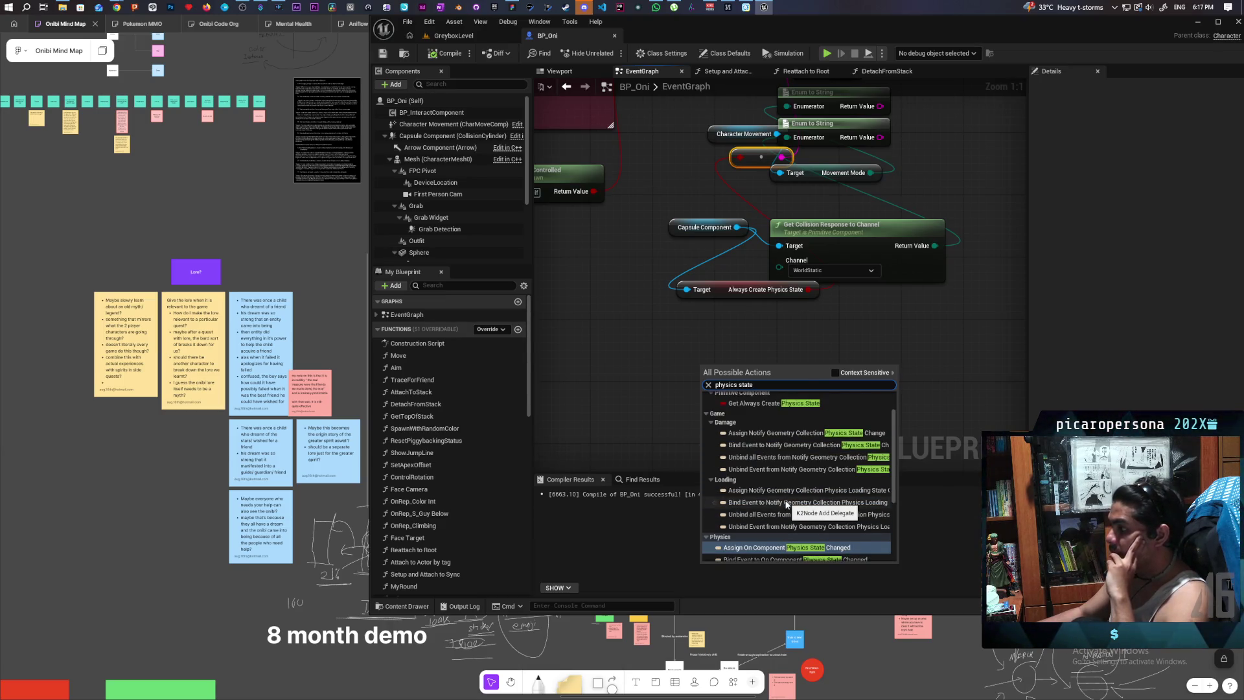
{"action": "scroll", "coordinate": [788, 502], "scroll_direction": "up", "scroll_amount": 2}
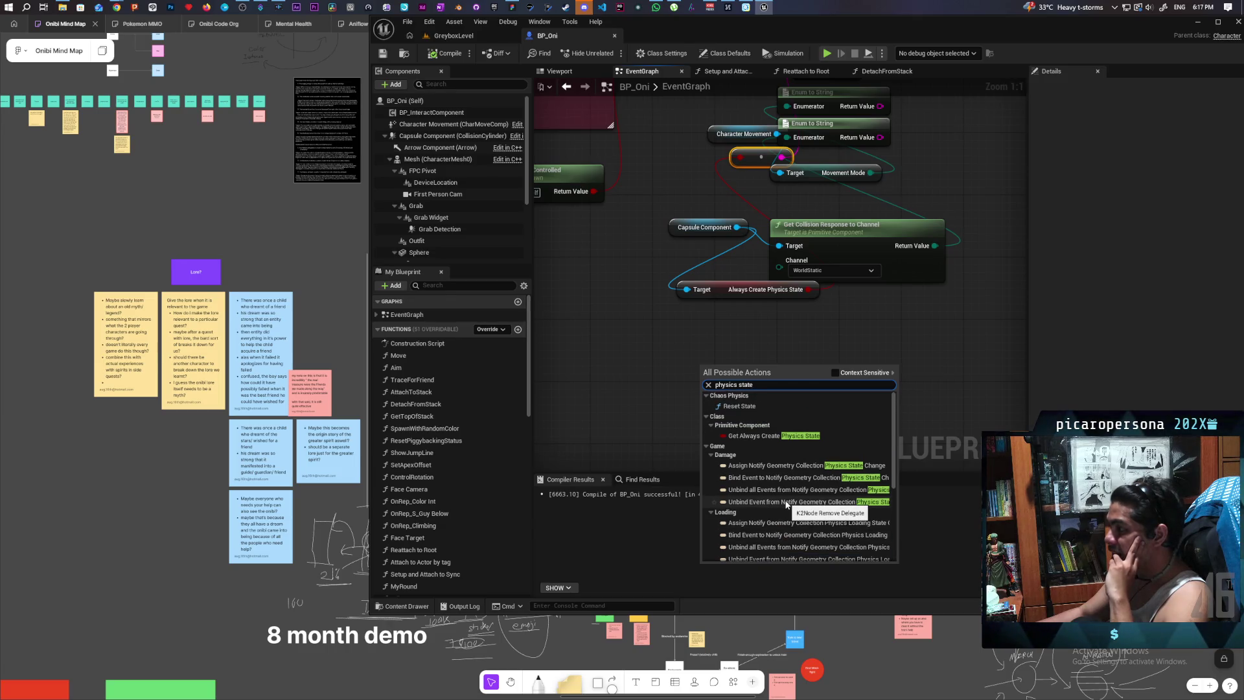
{"action": "left_click", "coordinate": [648, 387]}
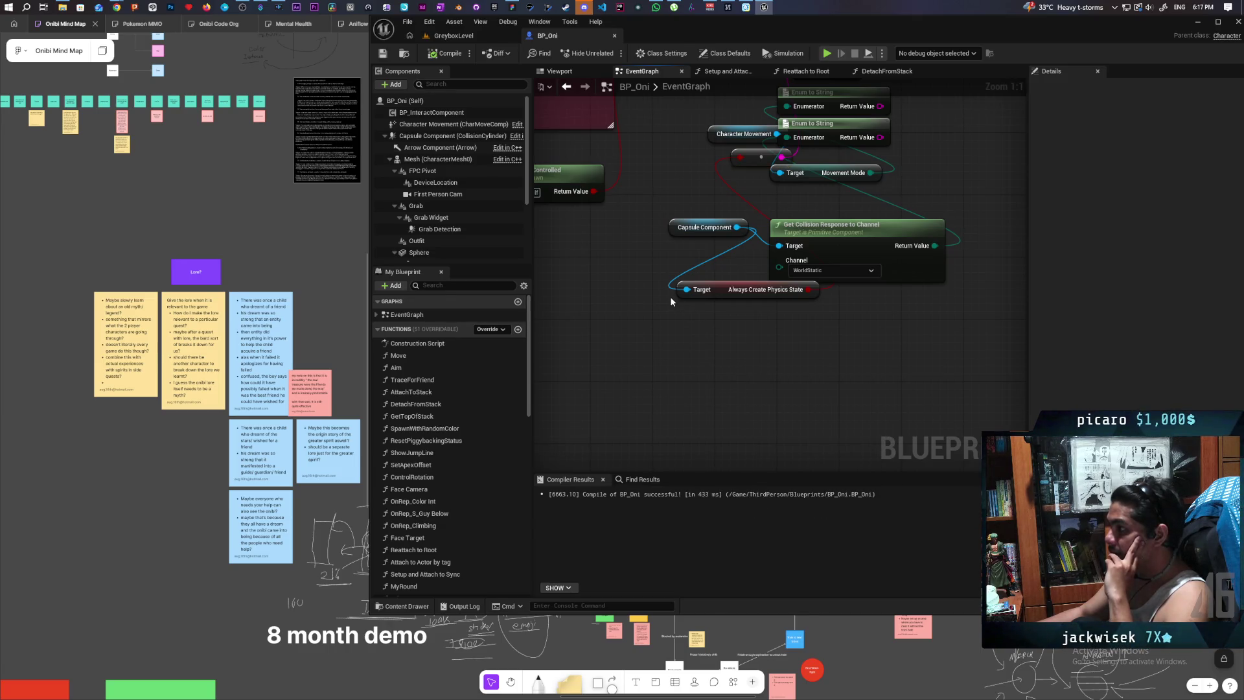
- Enable the capsule's Always Create Physics State via the 'physics stat' filter and save BP_Oni
{"action": "left_click", "coordinate": [434, 136]}
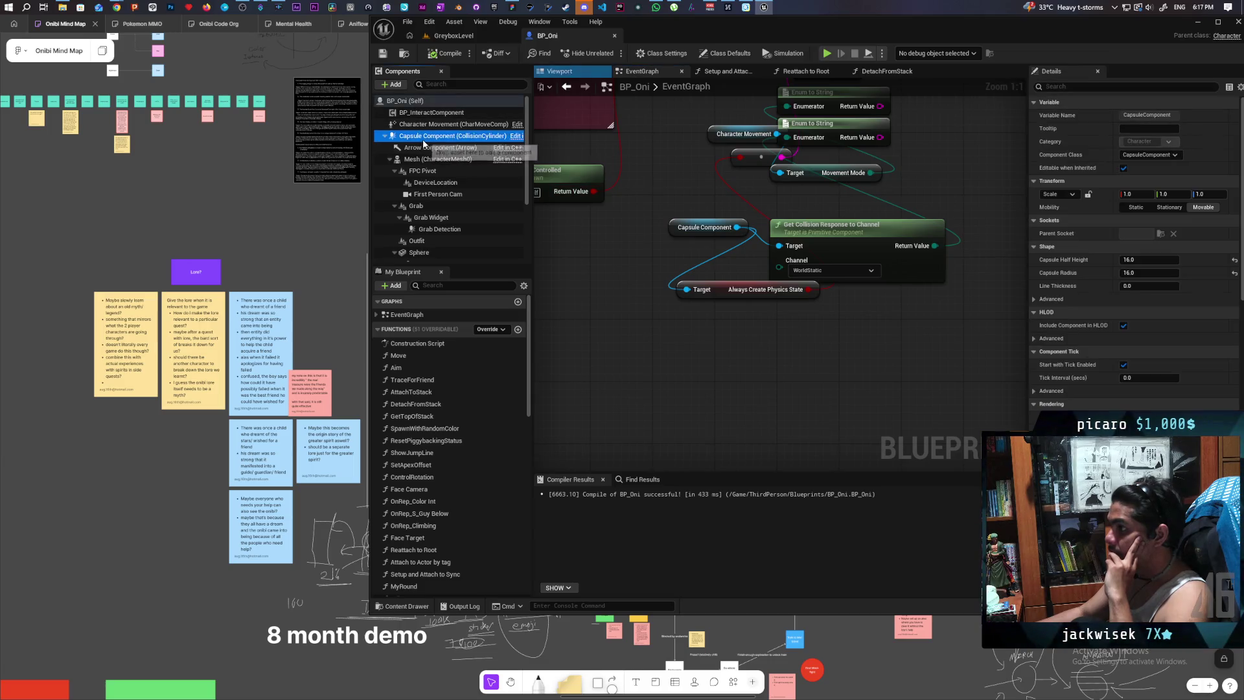
{"action": "left_click", "coordinate": [1063, 88]}
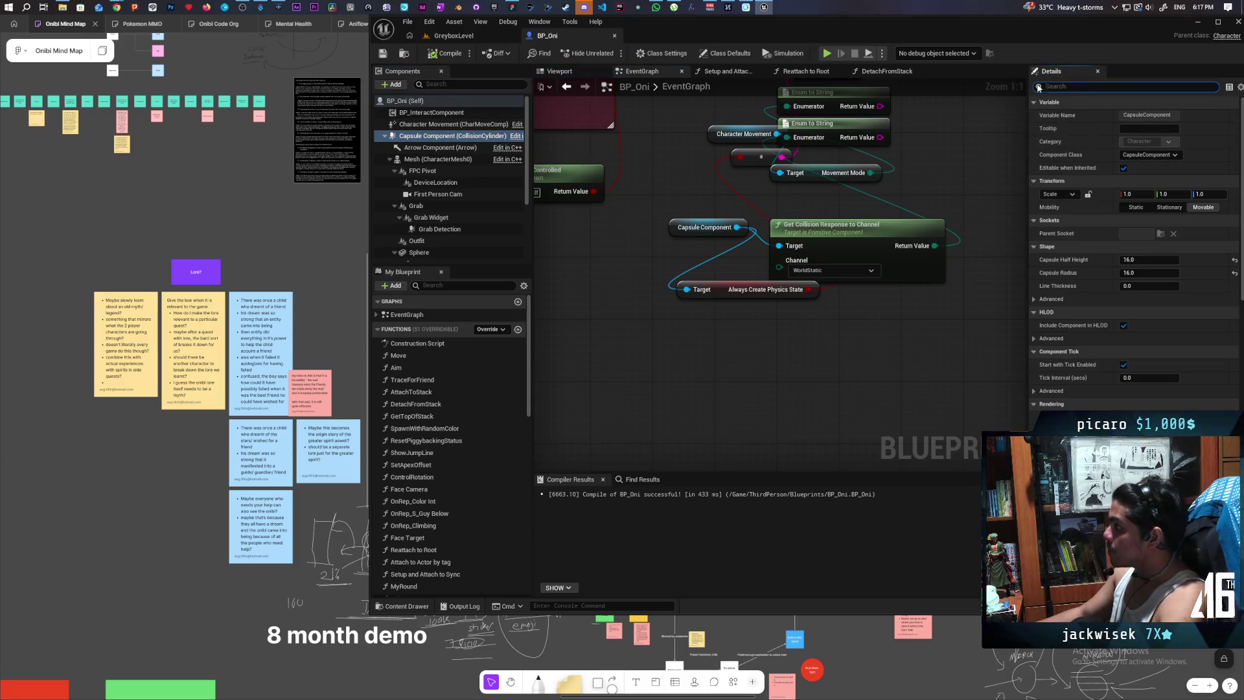
{"action": "type", "text": "physics"}
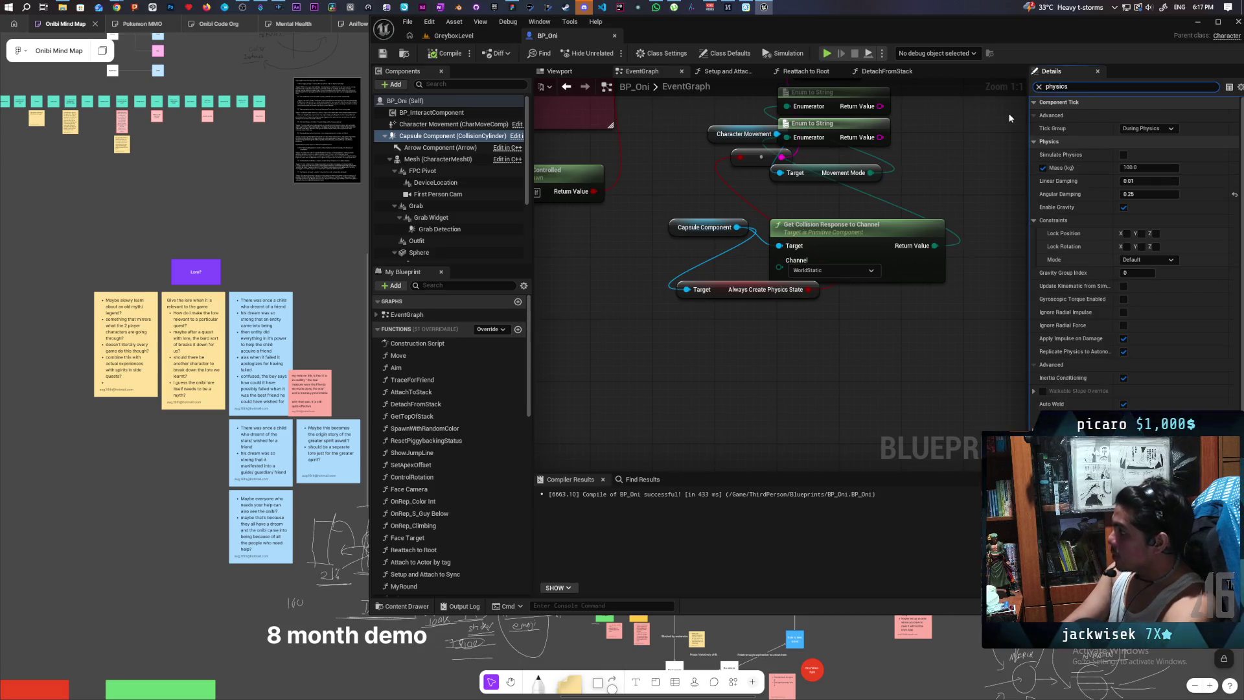
{"action": "type", "text": " stat"}
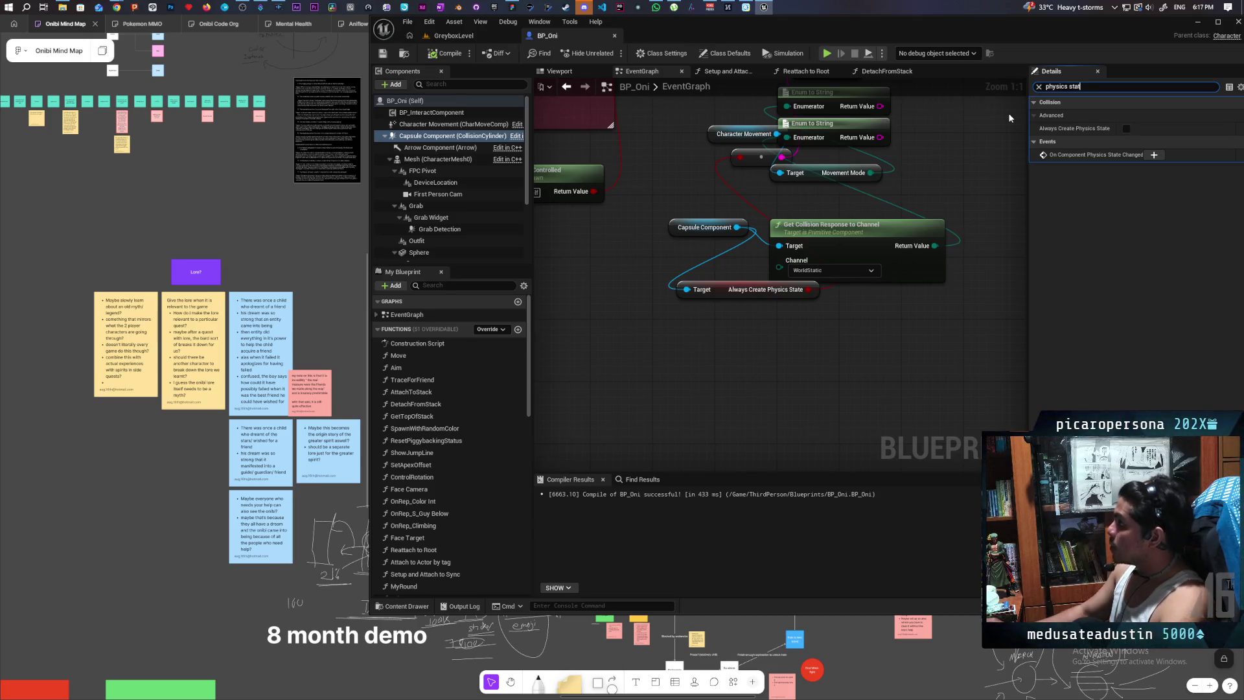
{"action": "left_click", "coordinate": [1126, 128]}
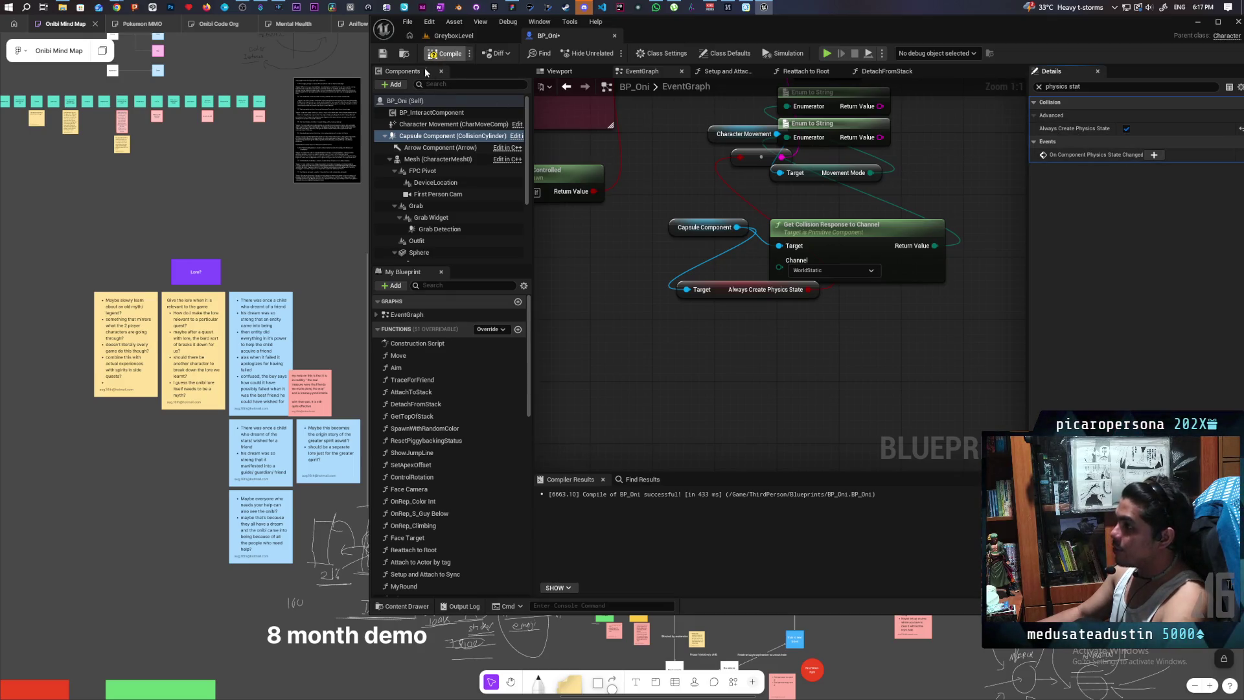
{"action": "left_click", "coordinate": [383, 53]}
- Test-play the level, then turn Always Create Physics State off, clear the filter, and save
{"action": "left_click", "coordinate": [453, 35]}
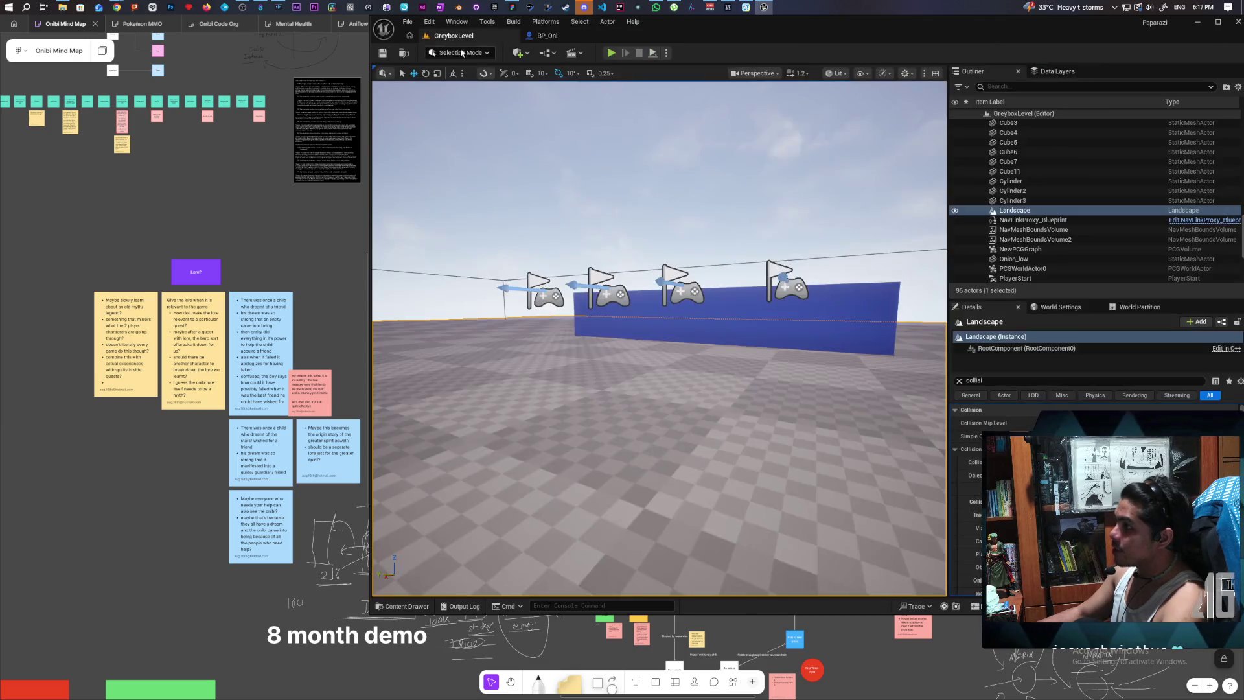
{"action": "left_click", "coordinate": [610, 53]}
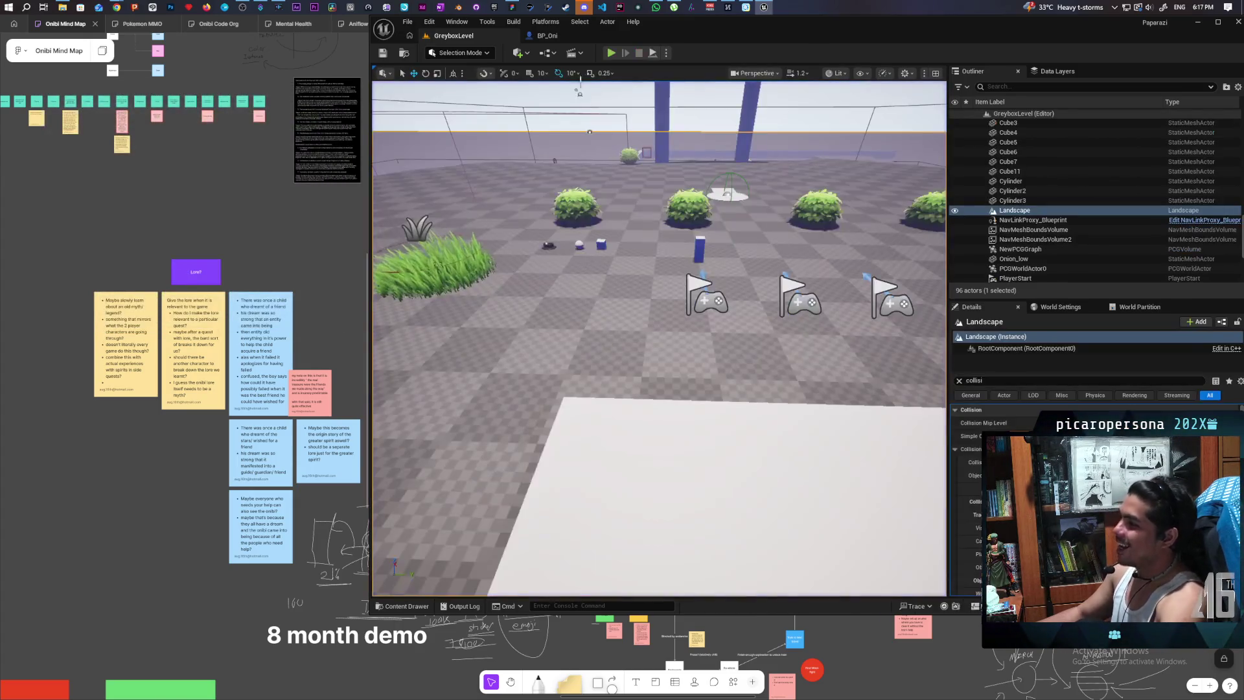
{"action": "left_click", "coordinate": [551, 37]}
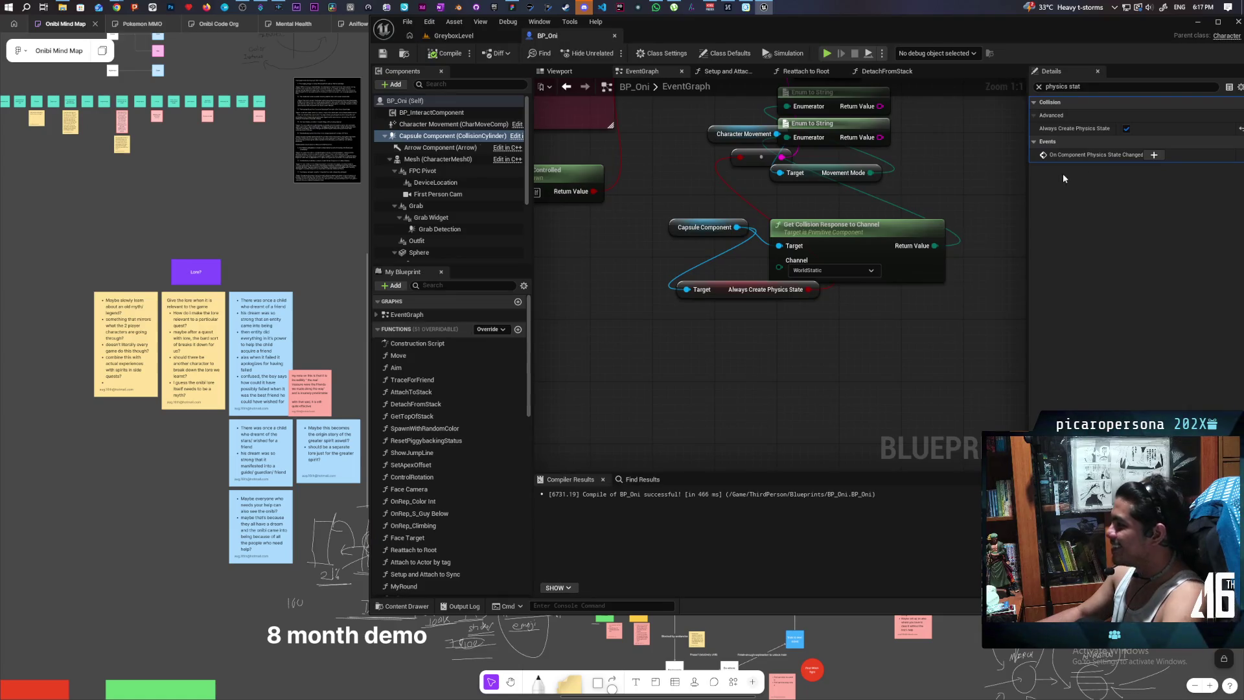
{"action": "left_click", "coordinate": [1126, 128]}
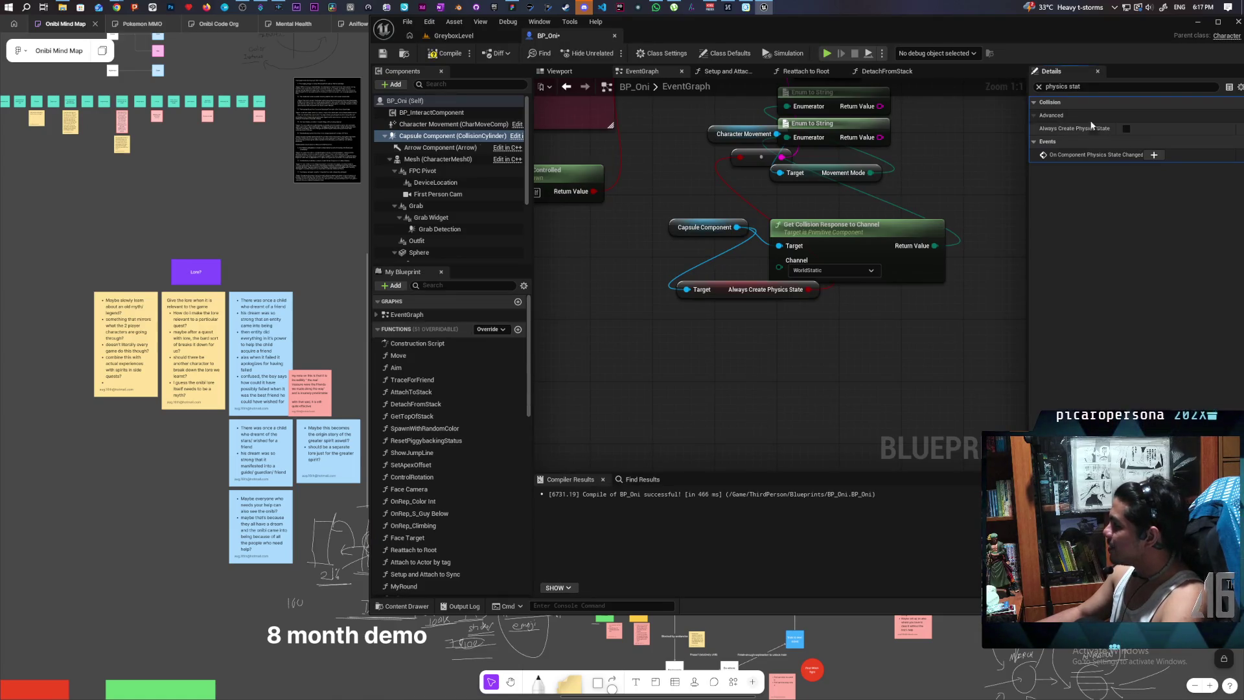
{"action": "left_click", "coordinate": [1039, 87]}
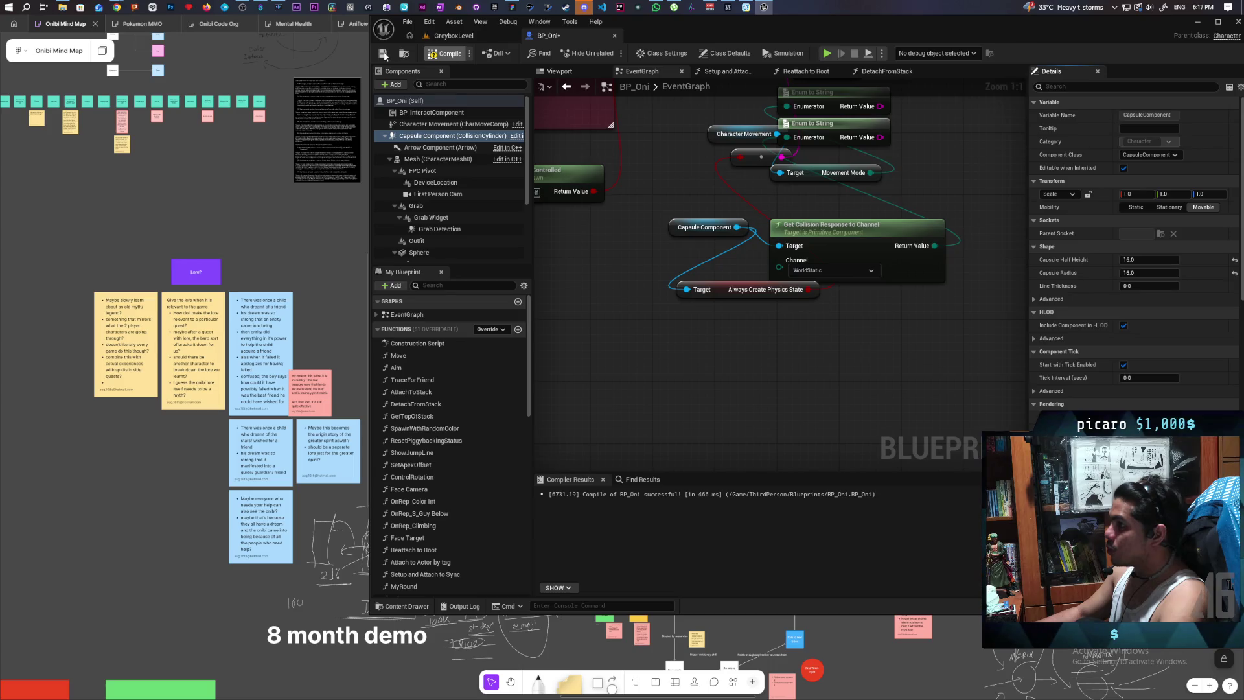
{"action": "left_click", "coordinate": [383, 54]}
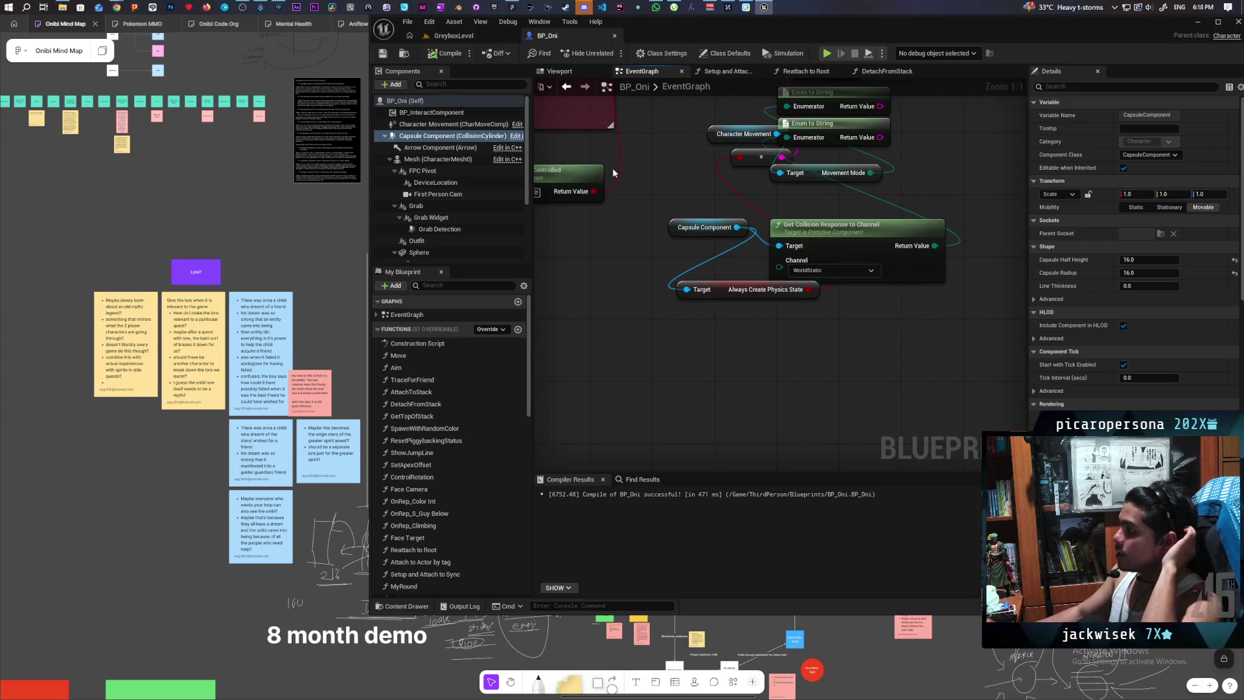
- Zoom and pan the event graph to the capsule's Always Create Physics State node
{"action": "scroll", "coordinate": [685, 250], "scroll_direction": "up", "scroll_amount": 1}
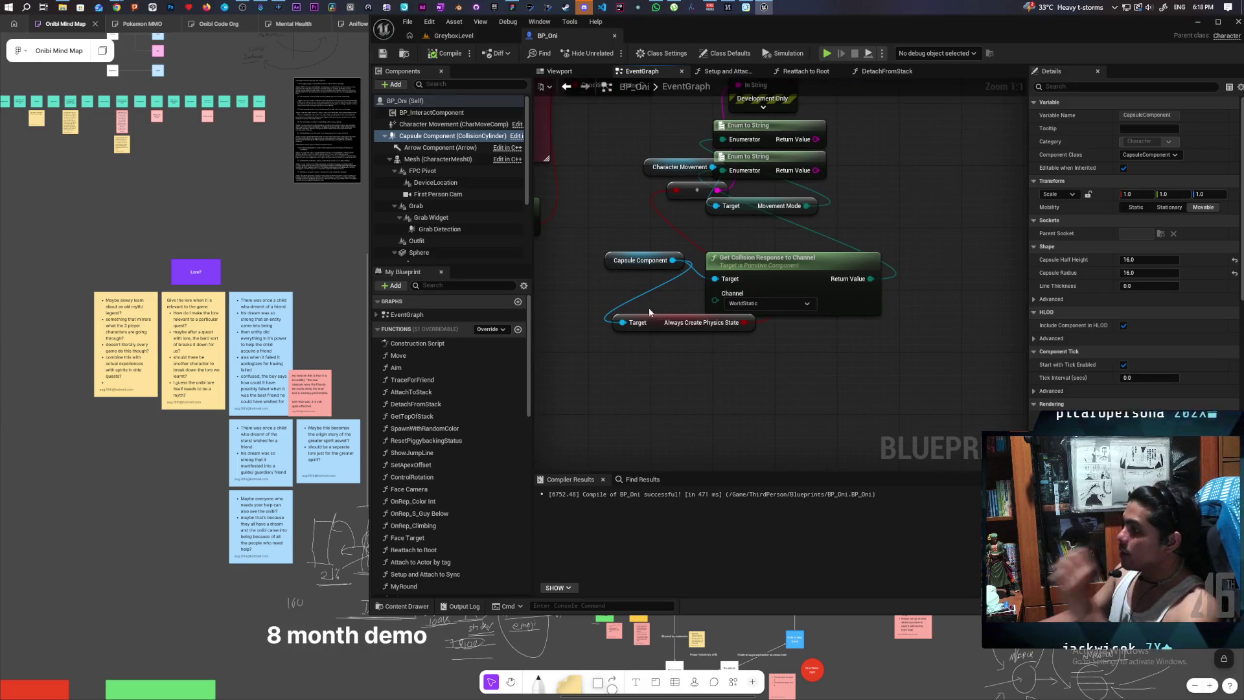
{"action": "scroll", "coordinate": [720, 307], "scroll_direction": "up", "scroll_amount": 3}
{"action": "right_click", "coordinate": [598, 348]}
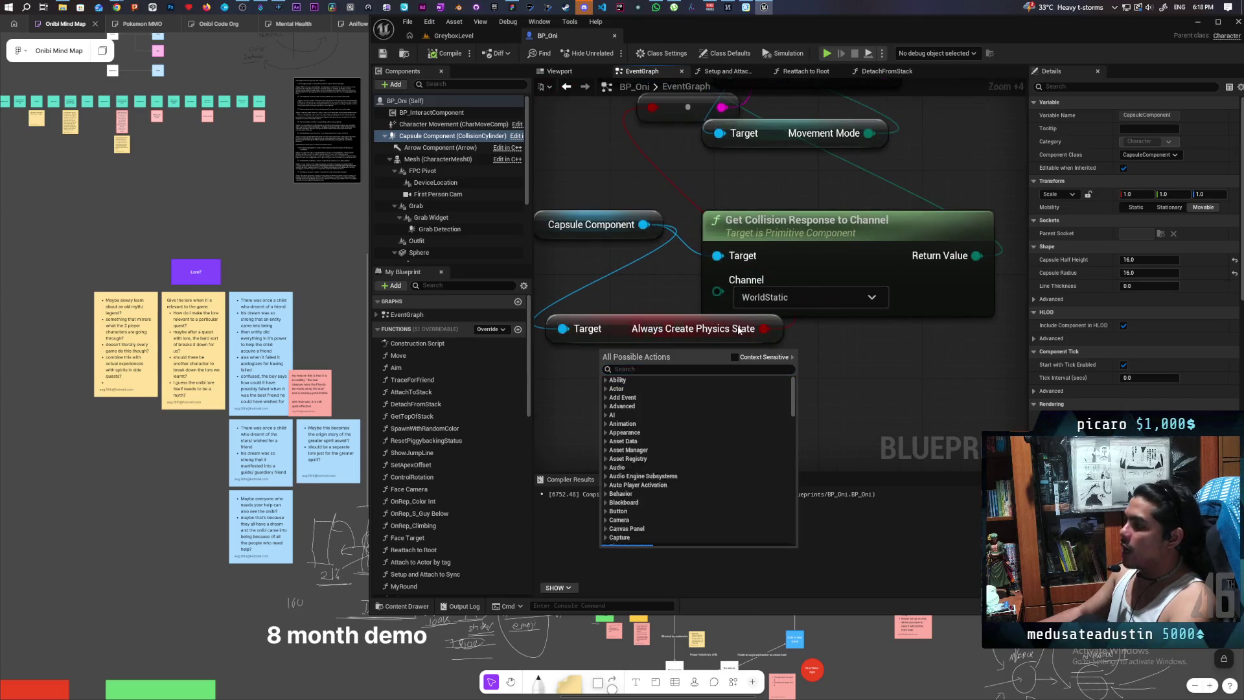
{"action": "left_click", "coordinate": [603, 333]}
{"action": "scroll", "coordinate": [658, 292], "scroll_direction": "up", "scroll_amount": 1}
{"action": "mouse_move", "coordinate": [658, 291]}
{"action": "left_mouse_down"}
{"action": "mouse_move", "coordinate": [796, 258]}
{"action": "mouse_move", "coordinate": [597, 361]}
{"action": "mouse_move", "coordinate": [555, 430]}
{"action": "mouse_move", "coordinate": [599, 444]}
{"action": "mouse_move", "coordinate": [688, 427]}
{"action": "mouse_move", "coordinate": [691, 400]}
{"action": "left_mouse_up"}
{"action": "scroll", "coordinate": [790, 258], "scroll_direction": "up", "scroll_amount": 2}
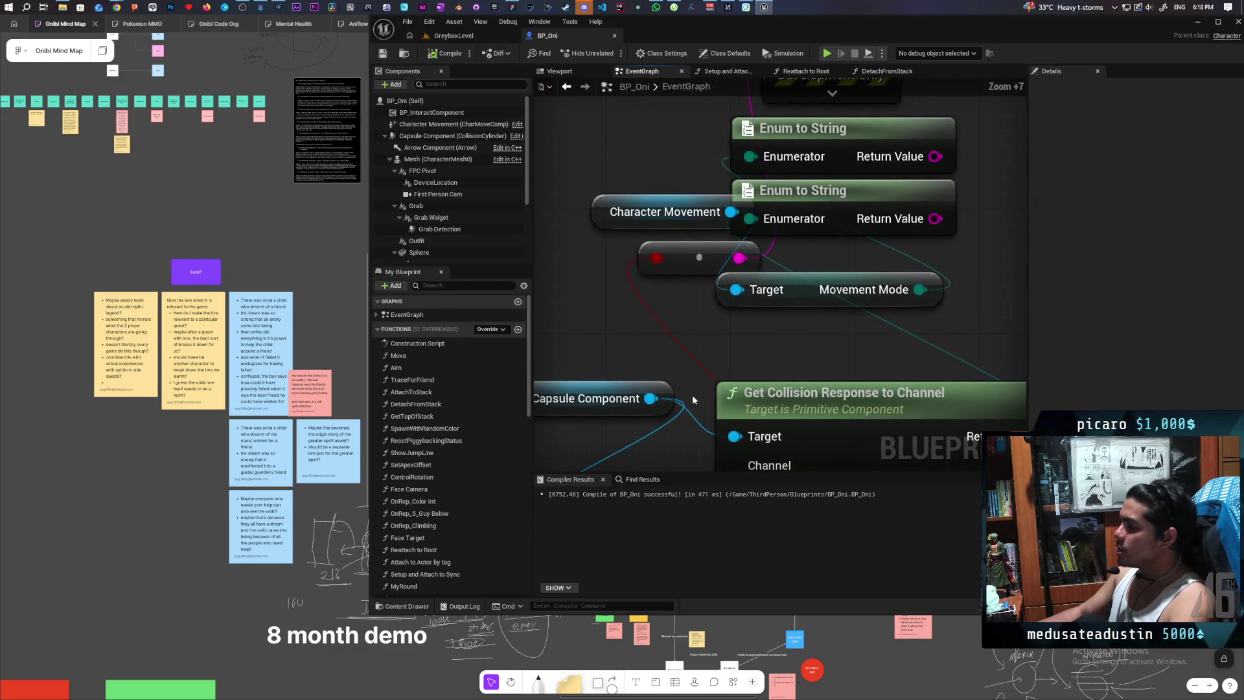
{"action": "scroll", "coordinate": [692, 395], "scroll_direction": "down", "scroll_amount": 9}
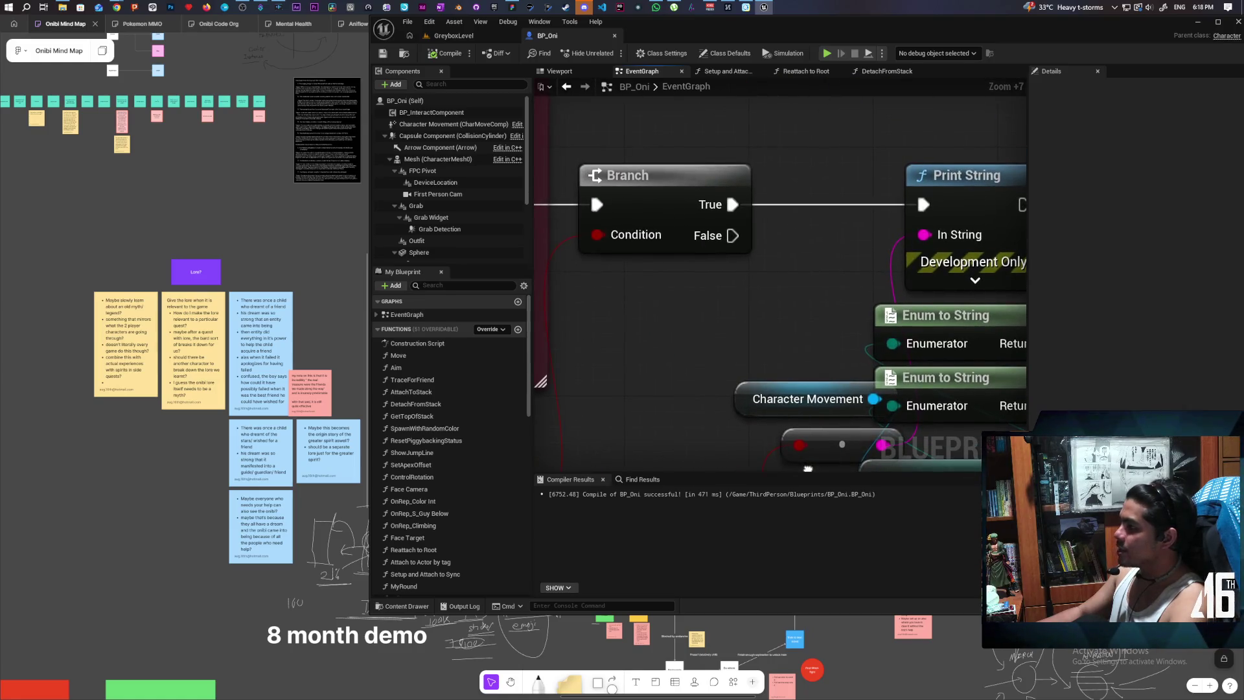
{"action": "scroll", "coordinate": [702, 268], "scroll_direction": "up", "scroll_amount": 2}
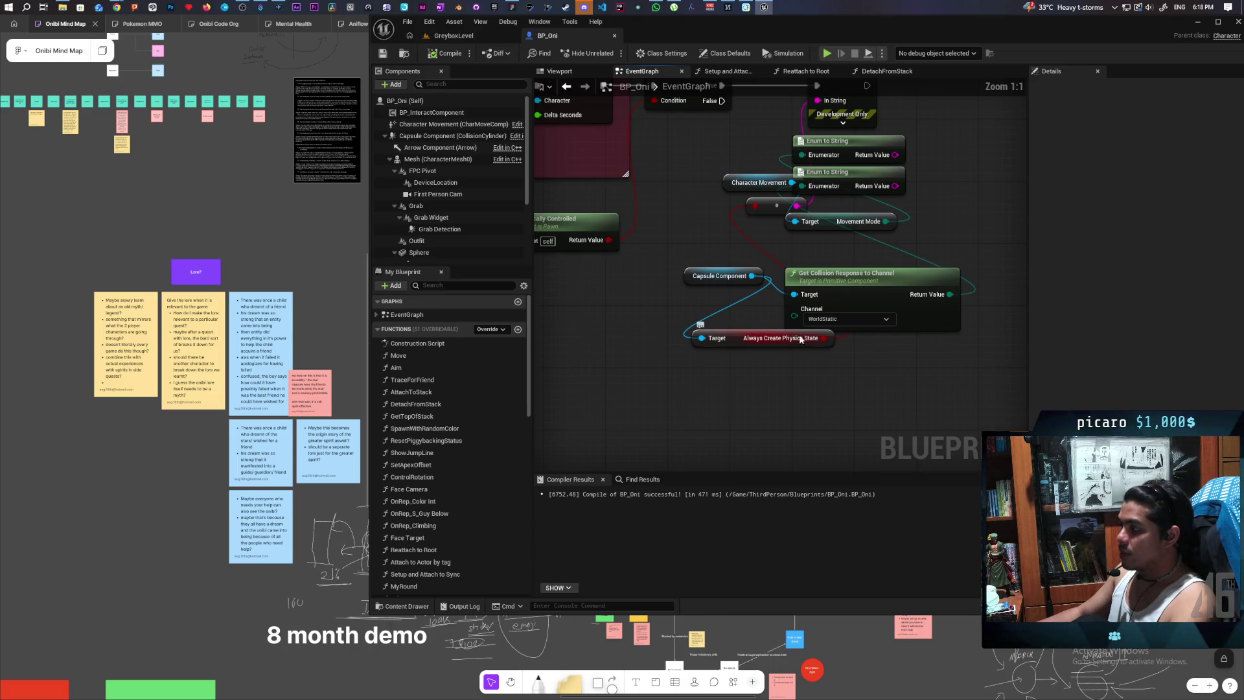
{"action": "scroll", "coordinate": [735, 314], "scroll_direction": "up", "scroll_amount": 7}
- Select the Always Create Physics State node to inspect bAlwaysCreatePhysicsState in Details
{"action": "left_click", "coordinate": [704, 379]}
{"action": "mouse_move", "coordinate": [704, 389]}
{"action": "left_mouse_down"}
{"action": "mouse_move", "coordinate": [605, 333]}
{"action": "mouse_move", "coordinate": [635, 352]}
{"action": "mouse_move", "coordinate": [698, 289]}
{"action": "mouse_move", "coordinate": [705, 385]}
{"action": "mouse_move", "coordinate": [724, 373]}
{"action": "left_mouse_up"}
{"action": "left_click", "coordinate": [640, 385]}
{"action": "left_click", "coordinate": [701, 289]}
{"action": "mouse_move", "coordinate": [683, 293]}
{"action": "left_mouse_down"}
{"action": "mouse_move", "coordinate": [725, 388]}
{"action": "mouse_move", "coordinate": [723, 274]}
{"action": "mouse_move", "coordinate": [722, 296]}
{"action": "mouse_move", "coordinate": [689, 284]}
{"action": "mouse_move", "coordinate": [681, 361]}
{"action": "mouse_move", "coordinate": [707, 402]}
{"action": "left_mouse_up"}
{"action": "left_click_drag", "start_coordinate": [666, 271], "coordinate": [722, 411]}
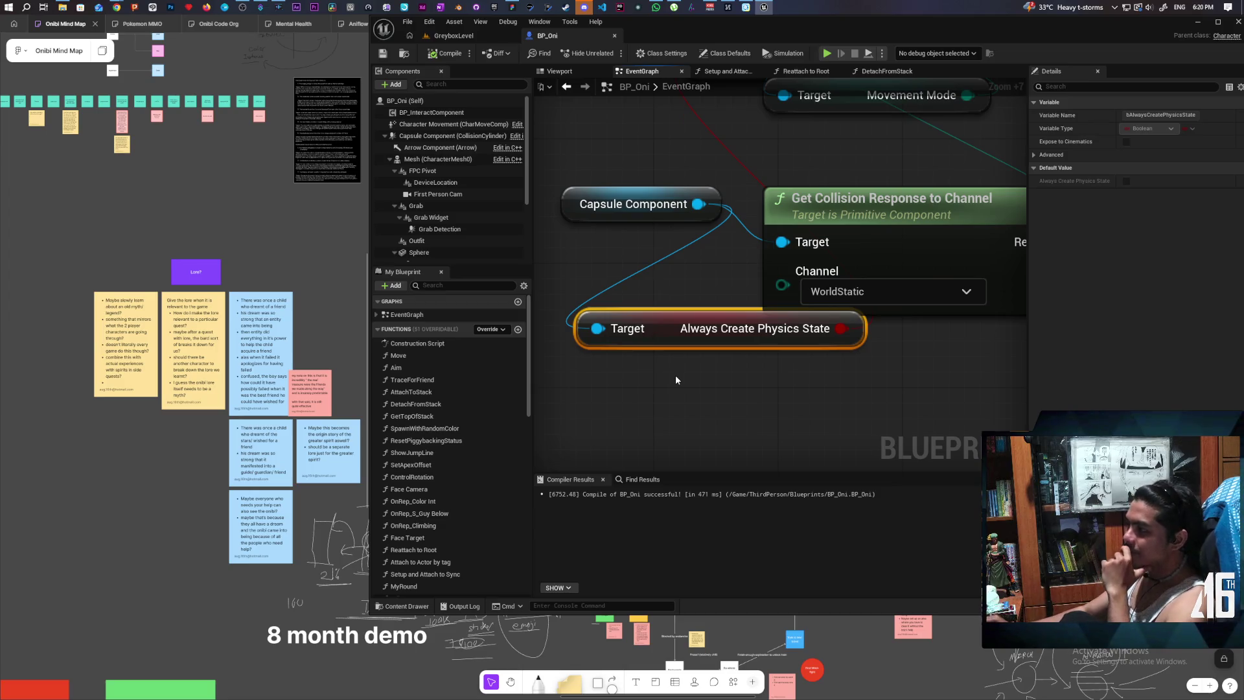
- Open the Discord direct message sharing the RecreatePhysicsState header and CPP snippet
{"action": "scroll", "coordinate": [715, 322], "scroll_direction": "down", "scroll_amount": 9}
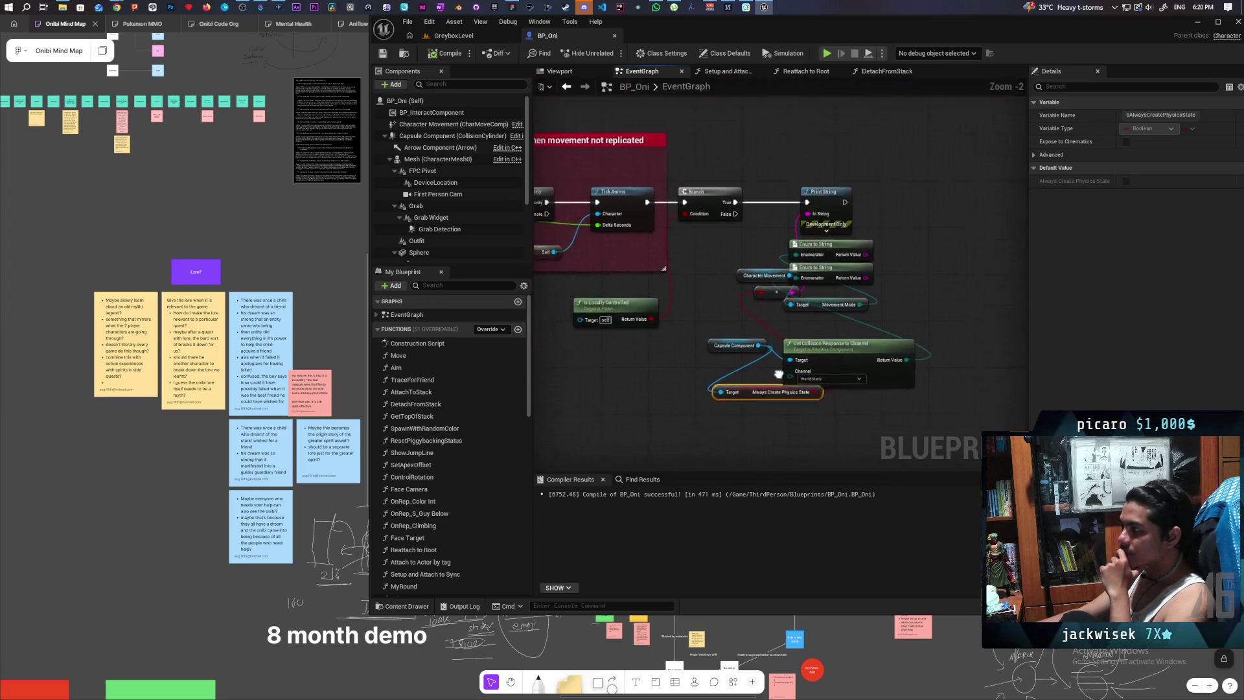
{"action": "scroll", "coordinate": [810, 350], "scroll_direction": "up", "scroll_amount": 2}
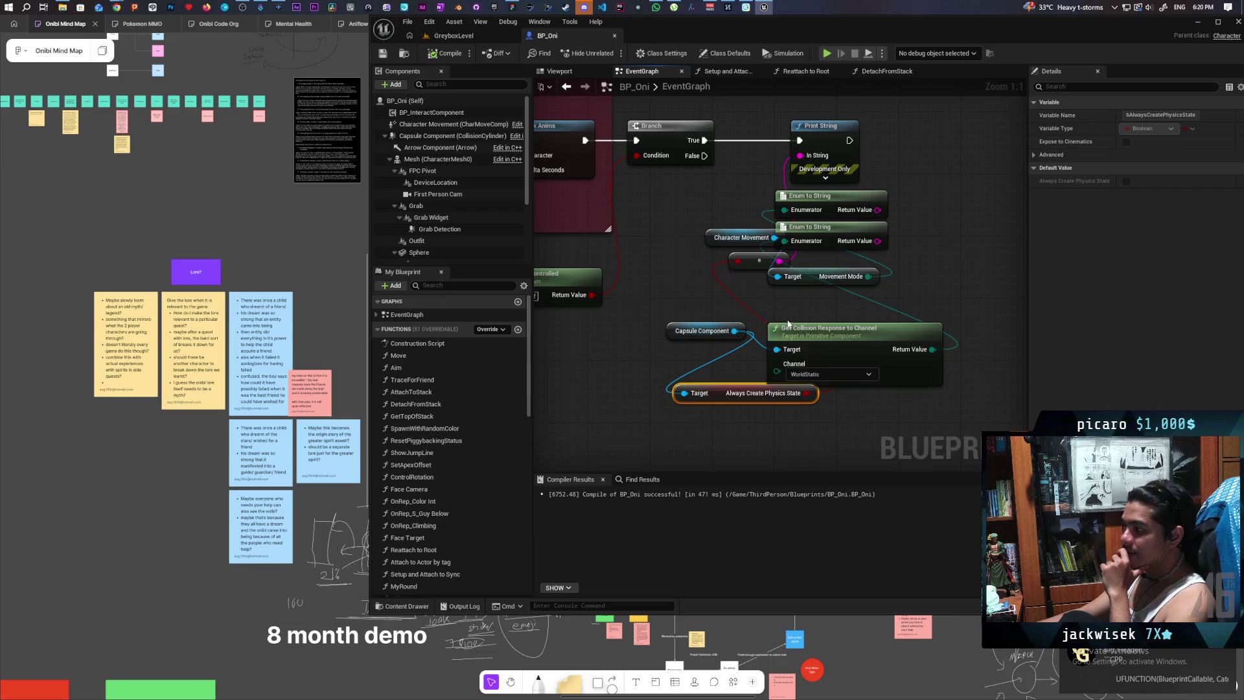
{"action": "left_click", "coordinate": [1160, 674]}
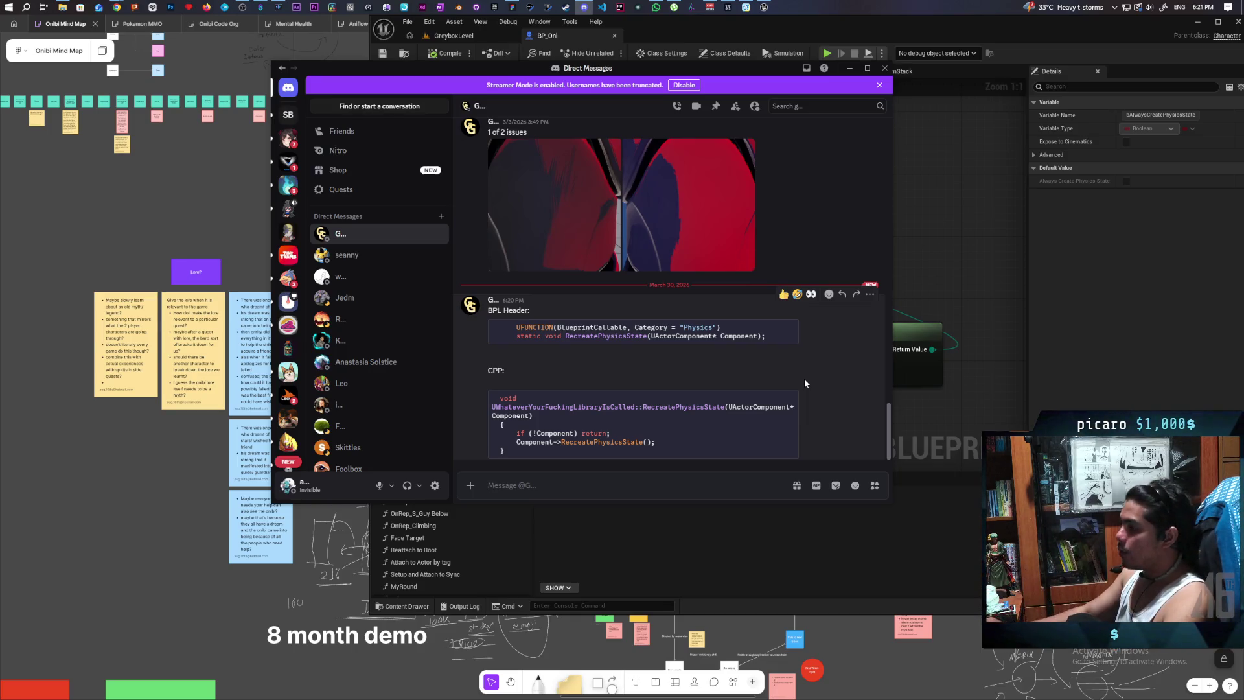
- Back in Unreal, open the Tick Anims function's C++ source in Visual Studio
{"action": "left_click", "coordinate": [942, 262]}
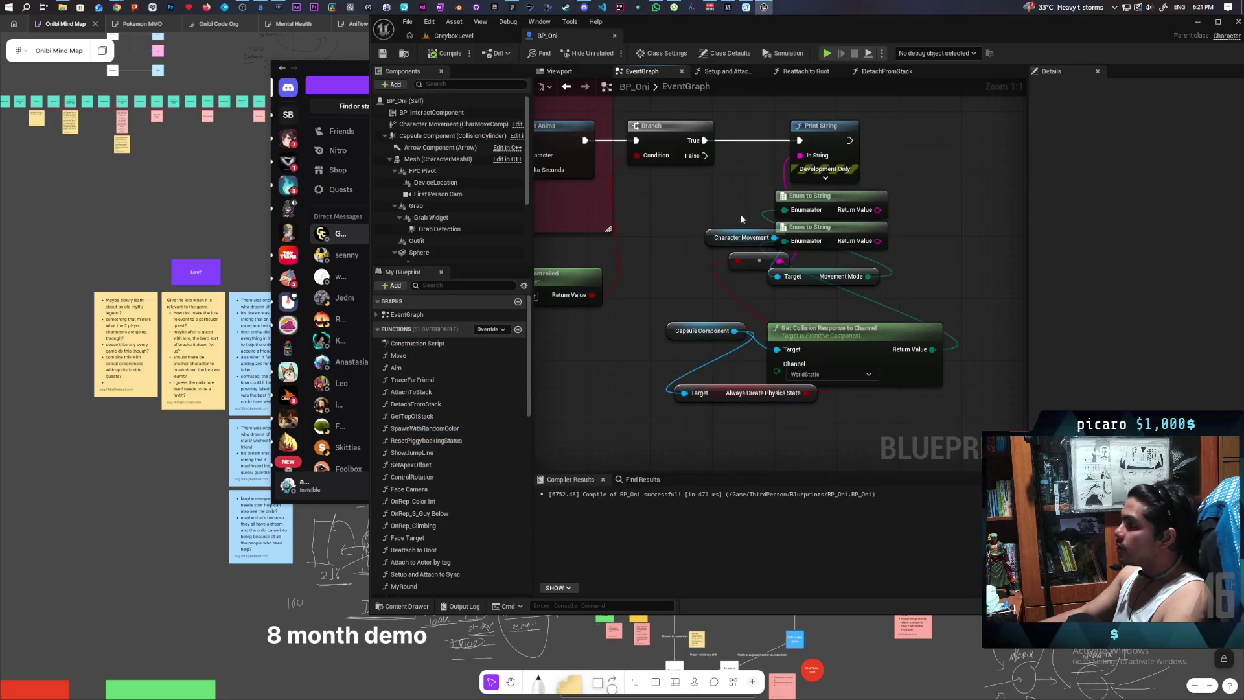
{"action": "scroll", "coordinate": [885, 224], "scroll_direction": "down", "scroll_amount": 1}
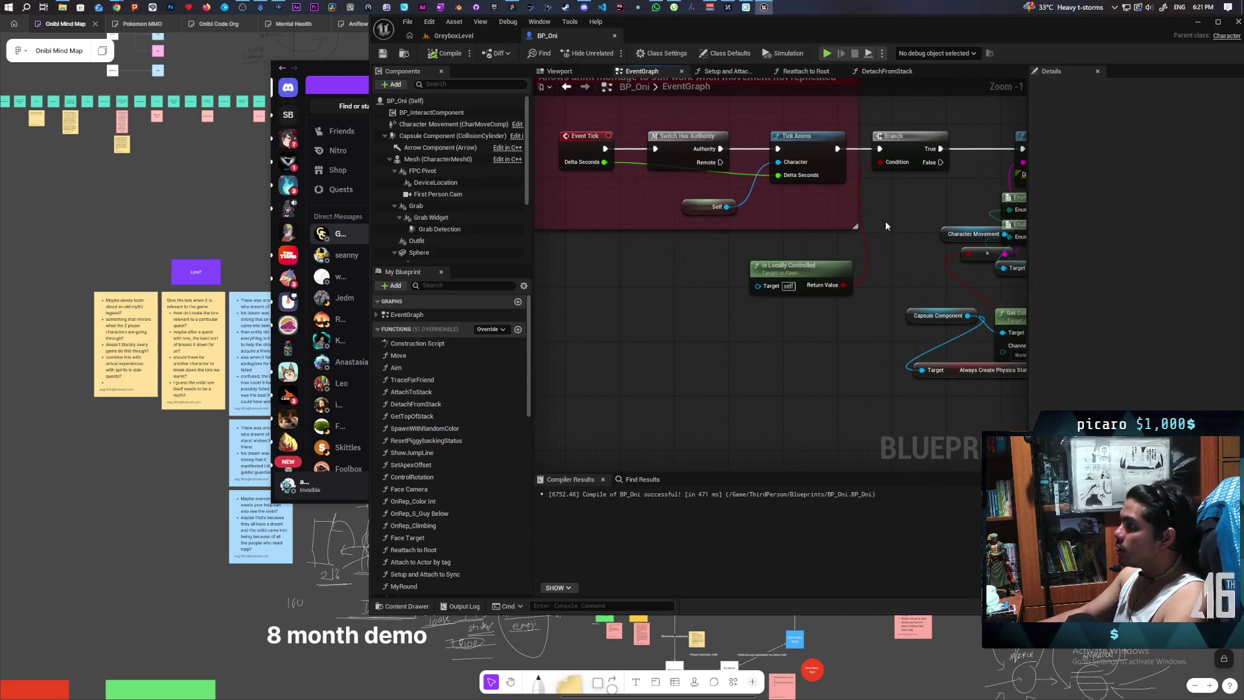
{"action": "left_click_drag", "start_coordinate": [886, 225], "coordinate": [906, 323]}
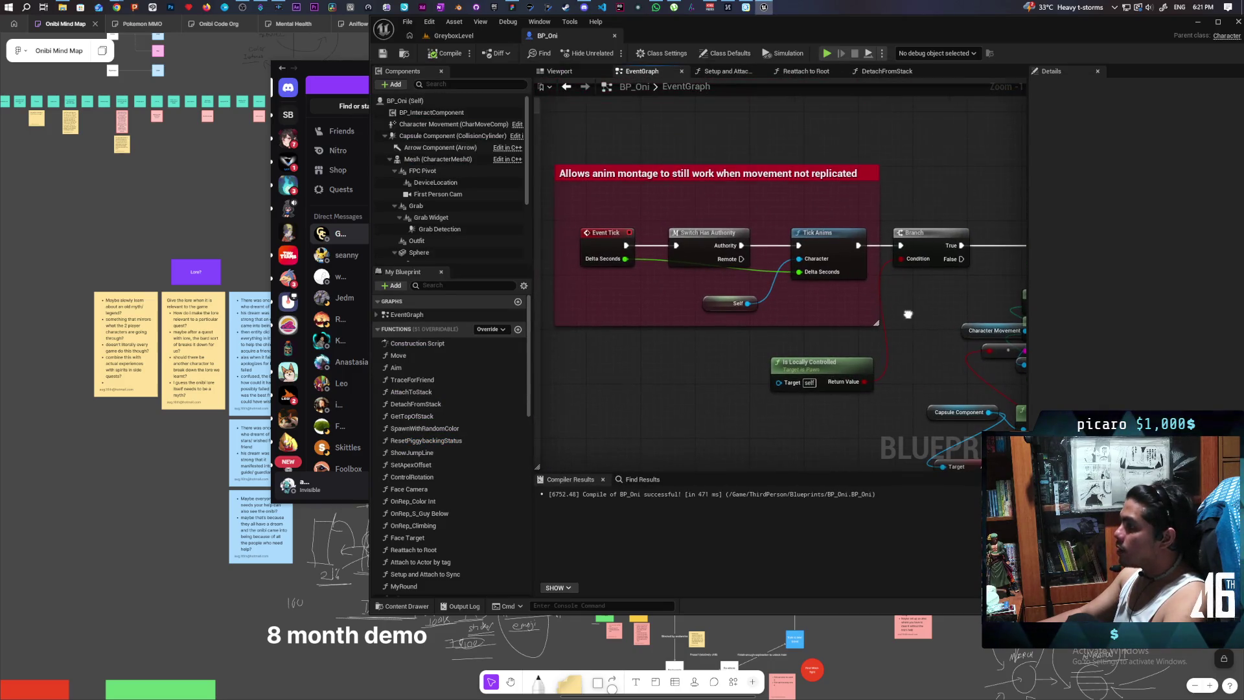
{"action": "double_click", "coordinate": [826, 241]}
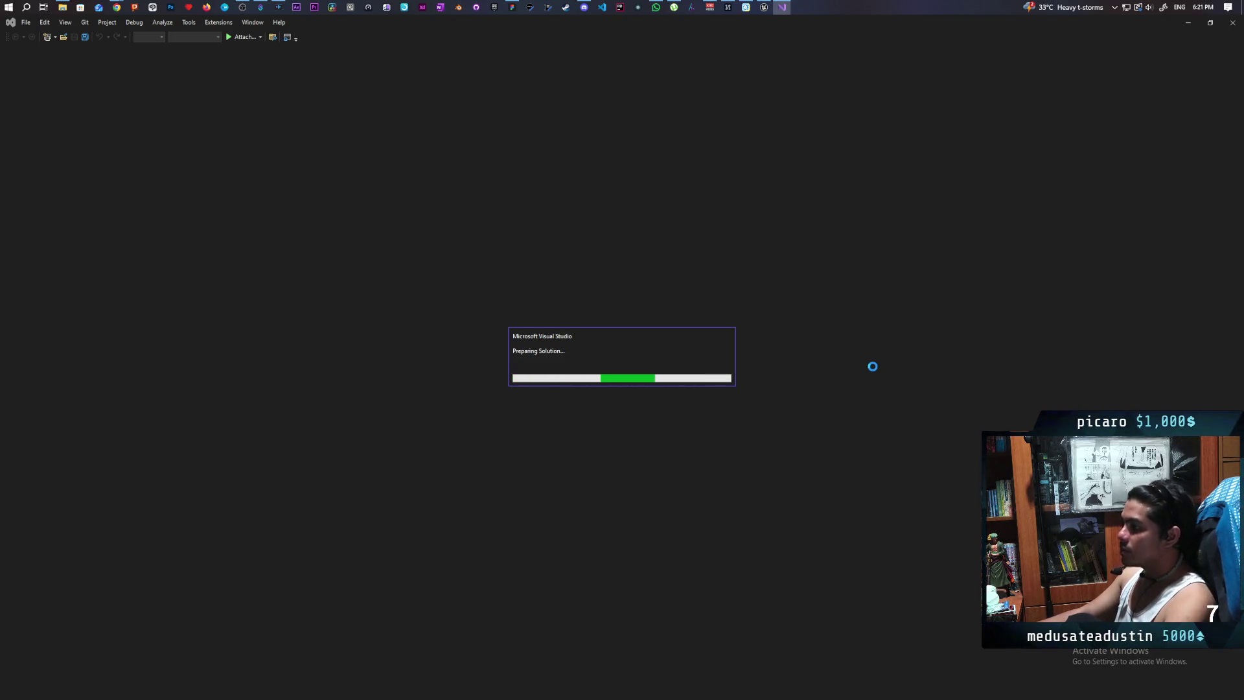
- Glance at the Discord snippet, then dismiss Visual Studio's sign-in prompt
{"action": "left_click", "coordinate": [586, 8]}
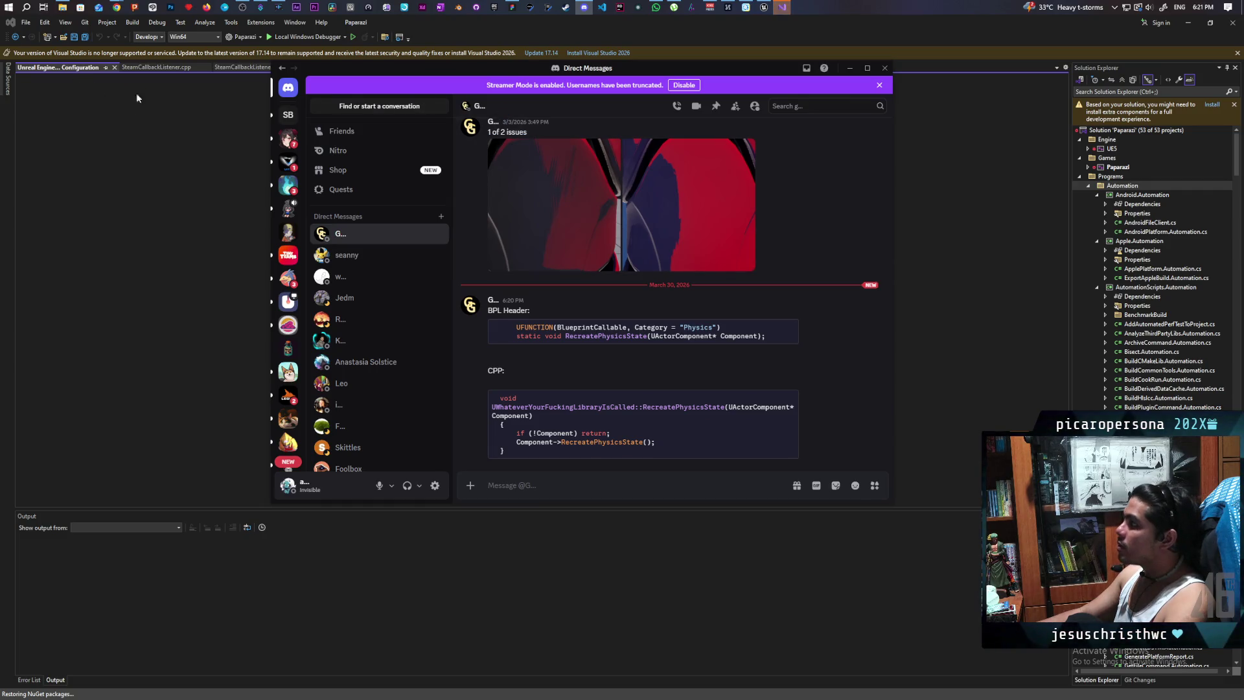
{"action": "left_click", "coordinate": [521, 30]}
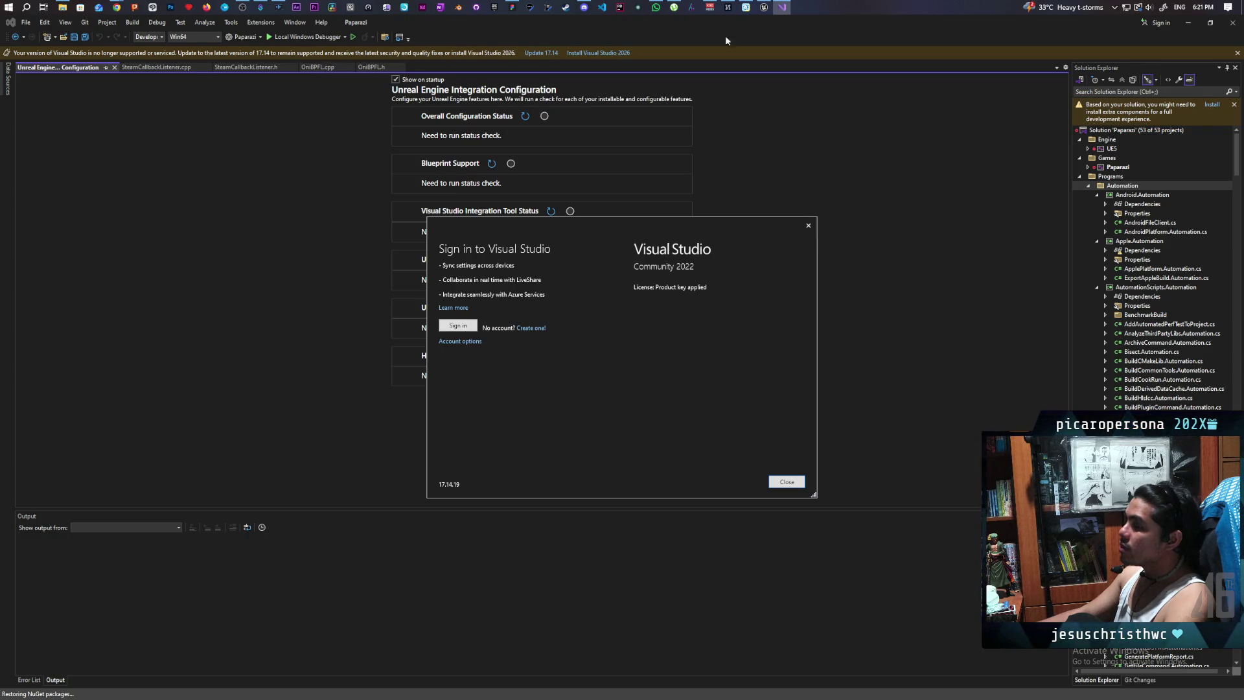
{"action": "mouse_move", "coordinate": [782, 8]}
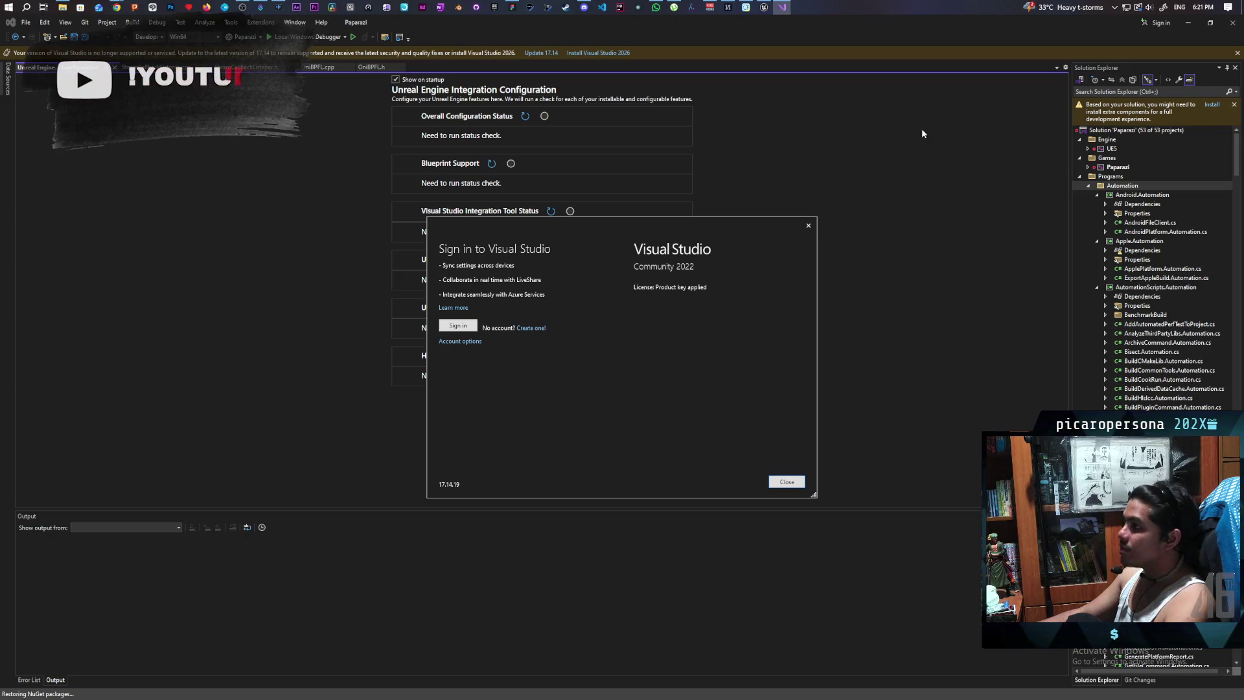
{"action": "left_click", "coordinate": [809, 227]}
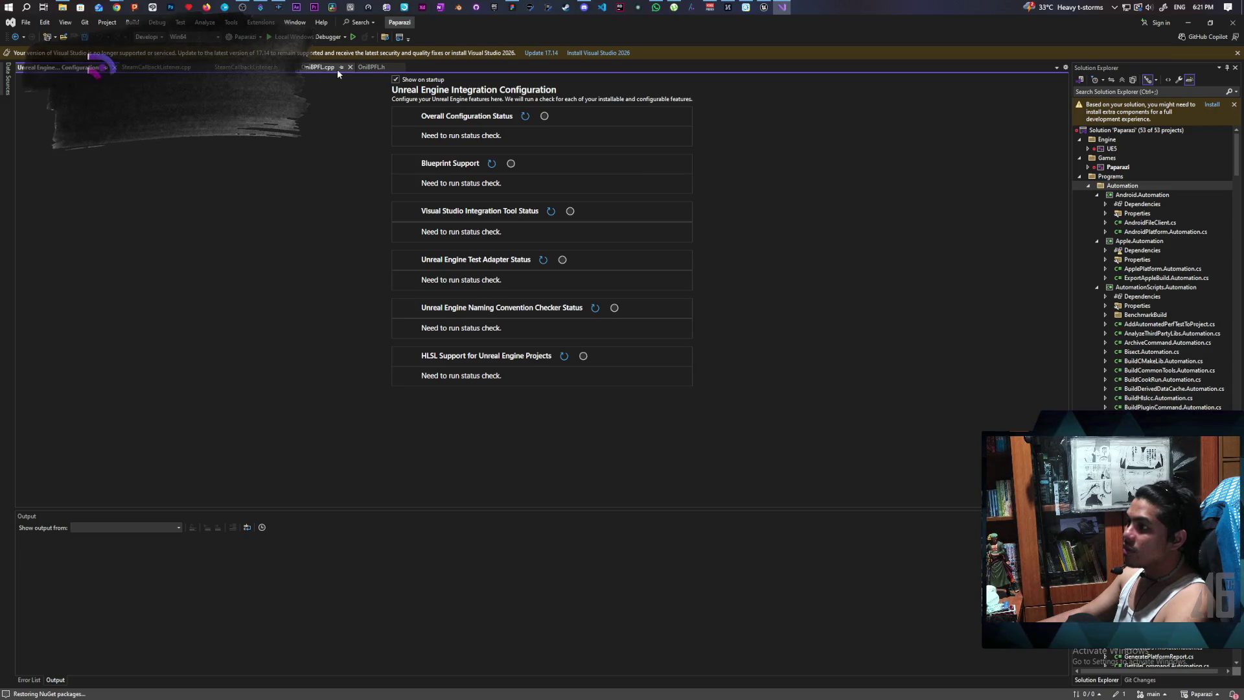
- Declare the RecreatePhysicsState UFUNCTION at the end of OniBPFL.h and save it
{"action": "left_click", "coordinate": [371, 67]}
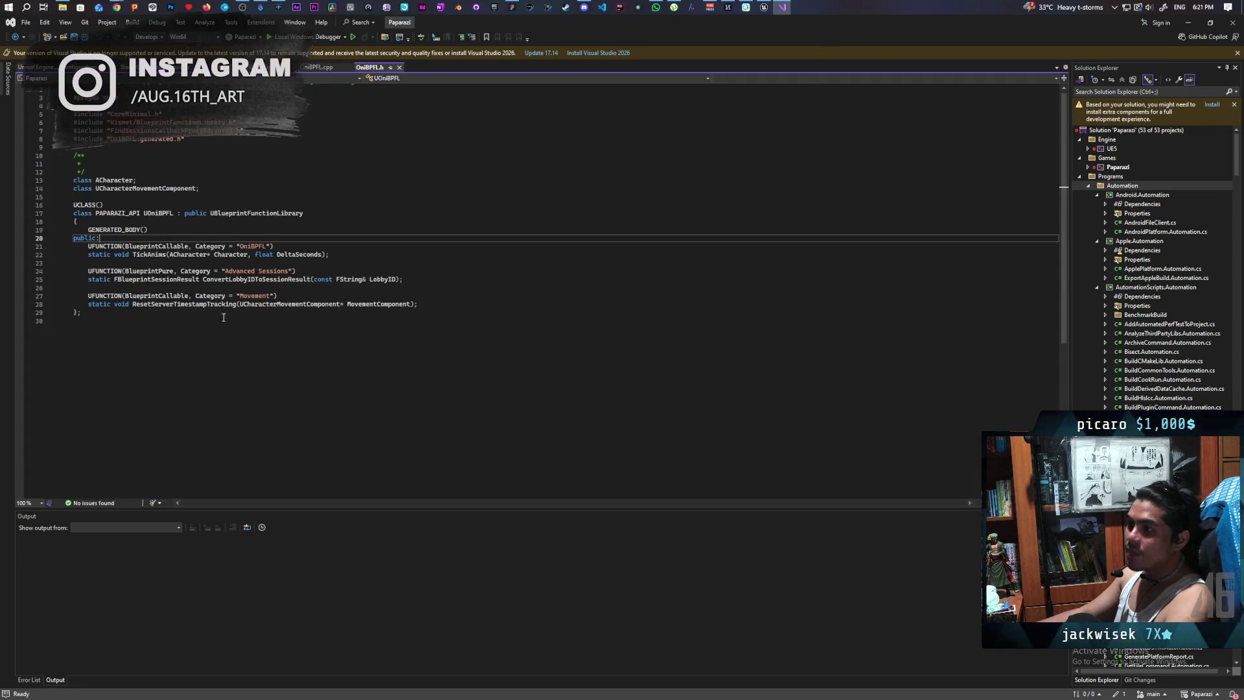
{"action": "left_click", "coordinate": [421, 304]}
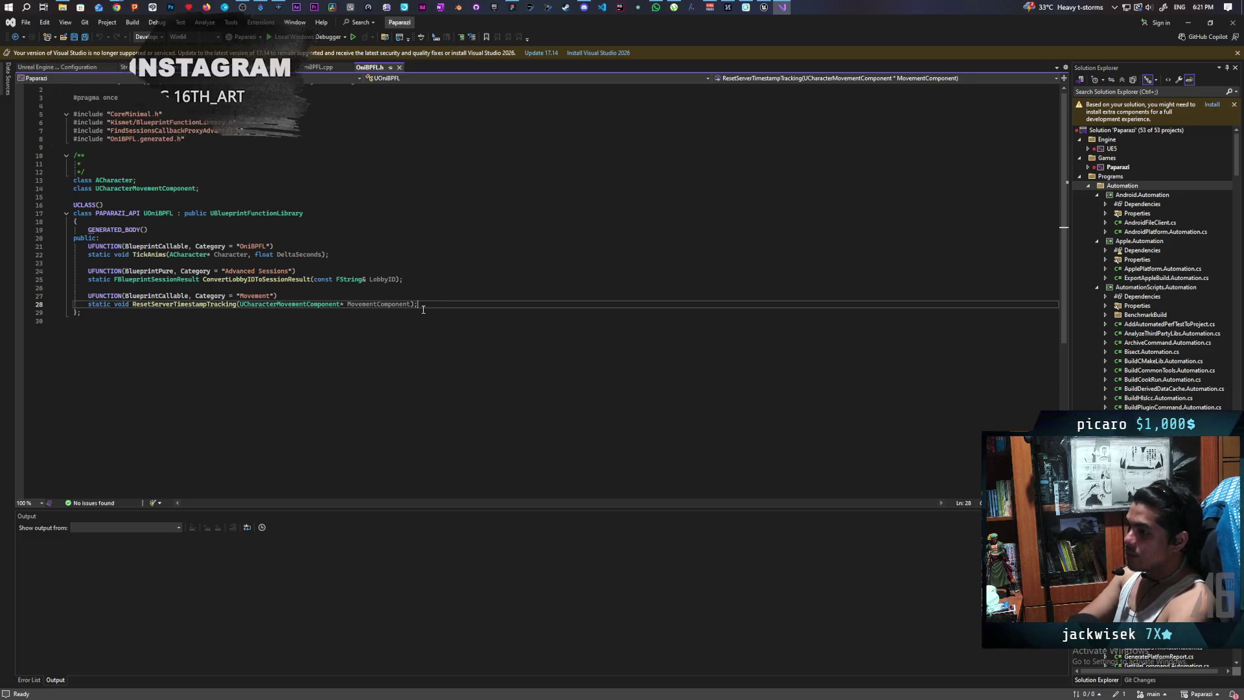
{"action": "key", "text": "Return"}
{"action": "key", "text": "Return"}
{"action": "key", "text": "Tab"}
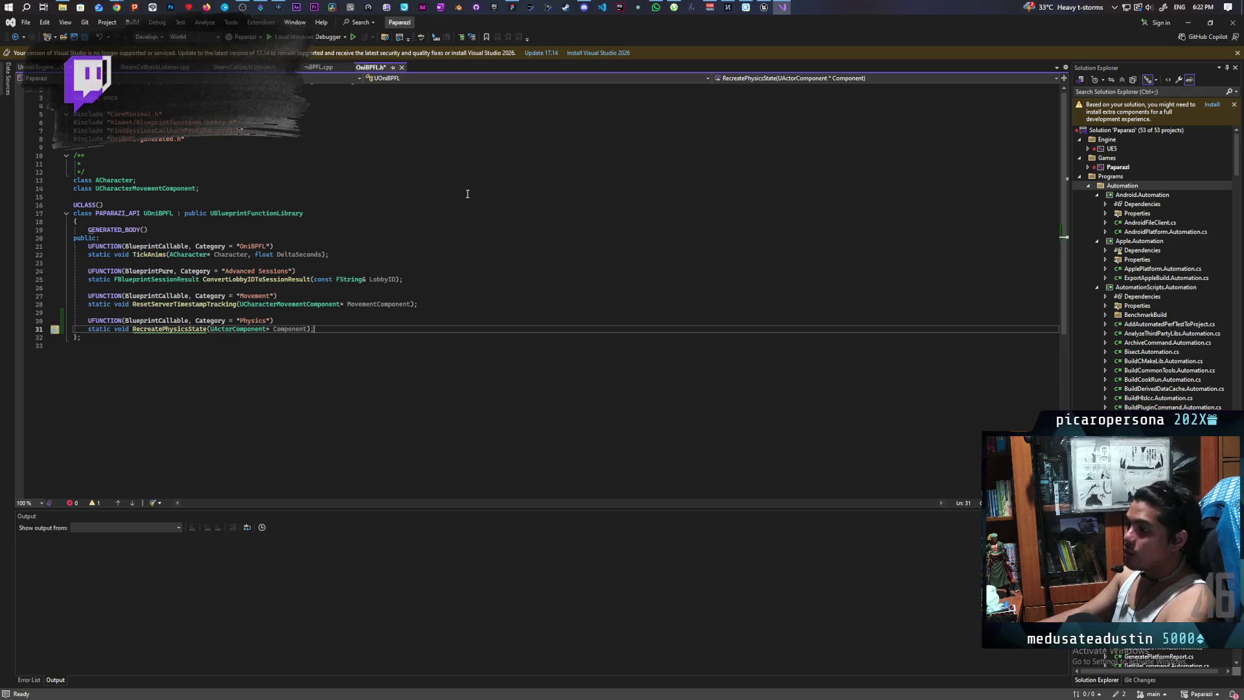
{"action": "key", "text": "ctrl+s"}
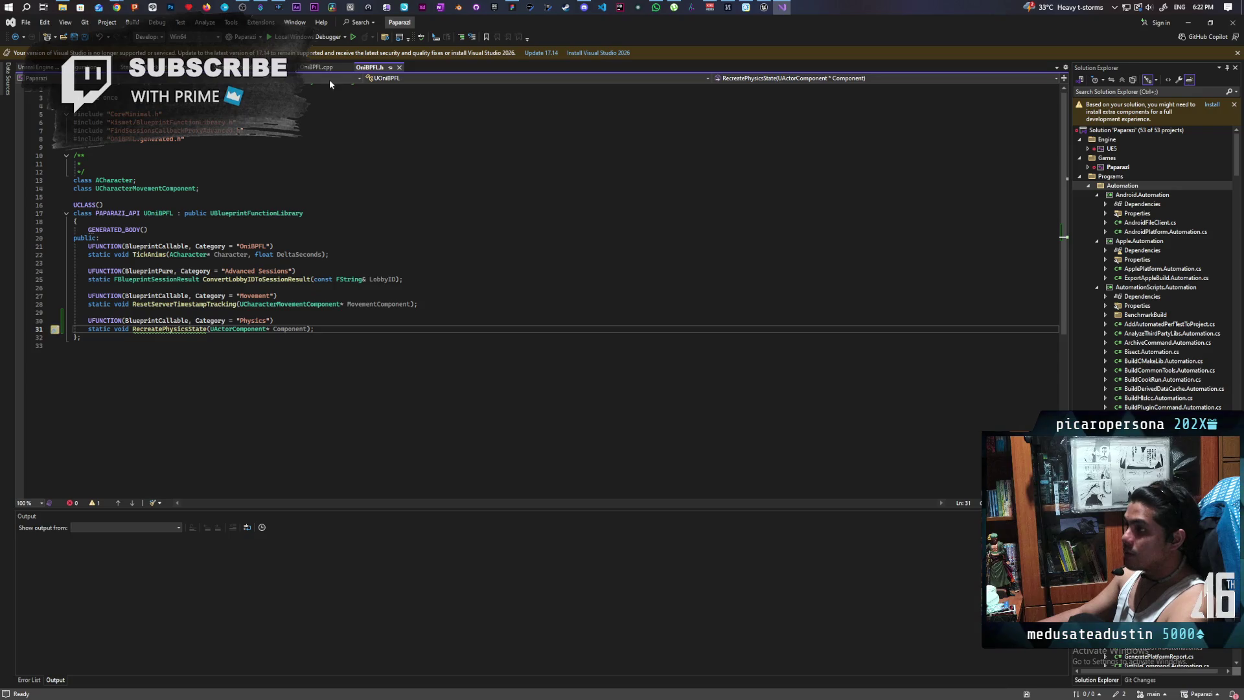
- Paste the RecreatePhysicsState body from Discord at the end of OniBPFL.cpp
{"action": "left_click", "coordinate": [318, 68]}
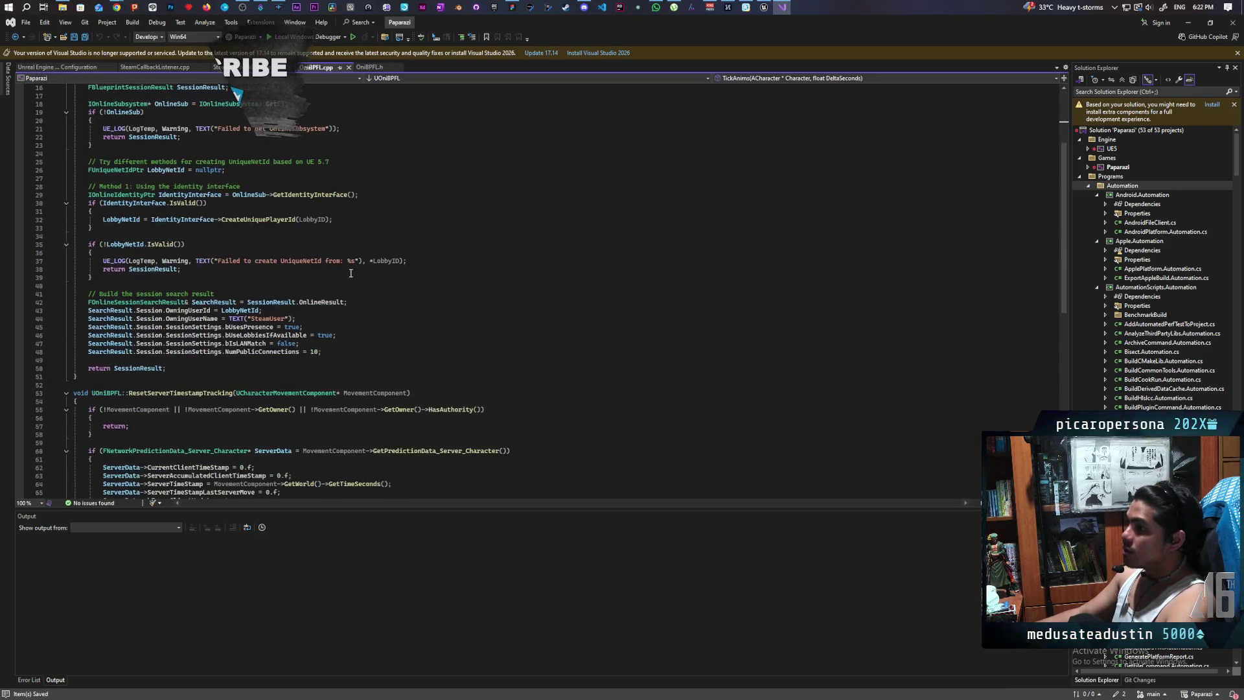
{"action": "scroll", "coordinate": [351, 272], "scroll_direction": "down", "scroll_amount": 8}
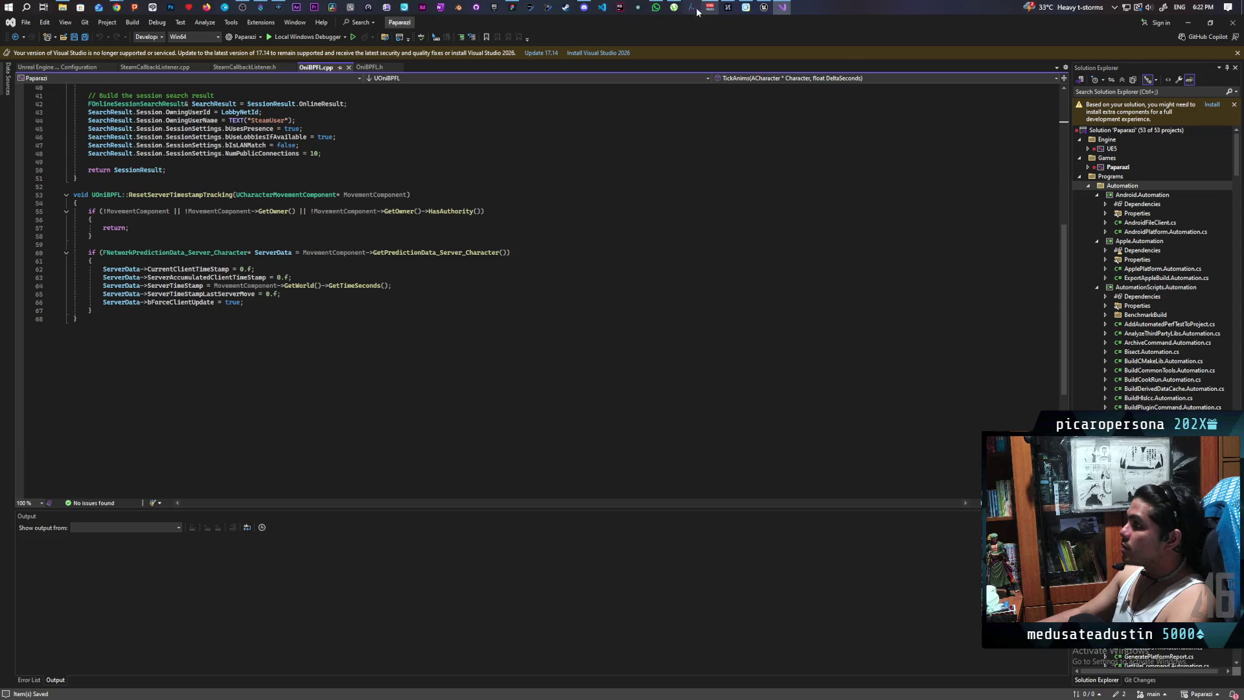
{"action": "left_click", "coordinate": [584, 7]}
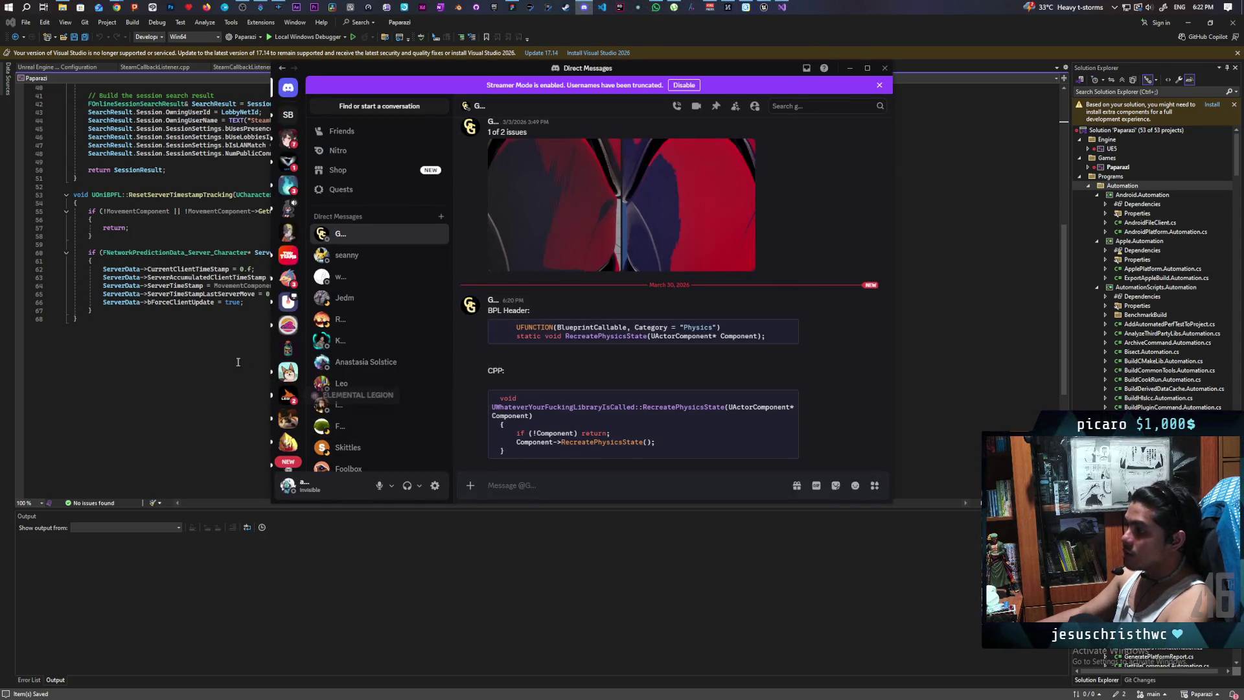
{"action": "left_click", "coordinate": [126, 314]}
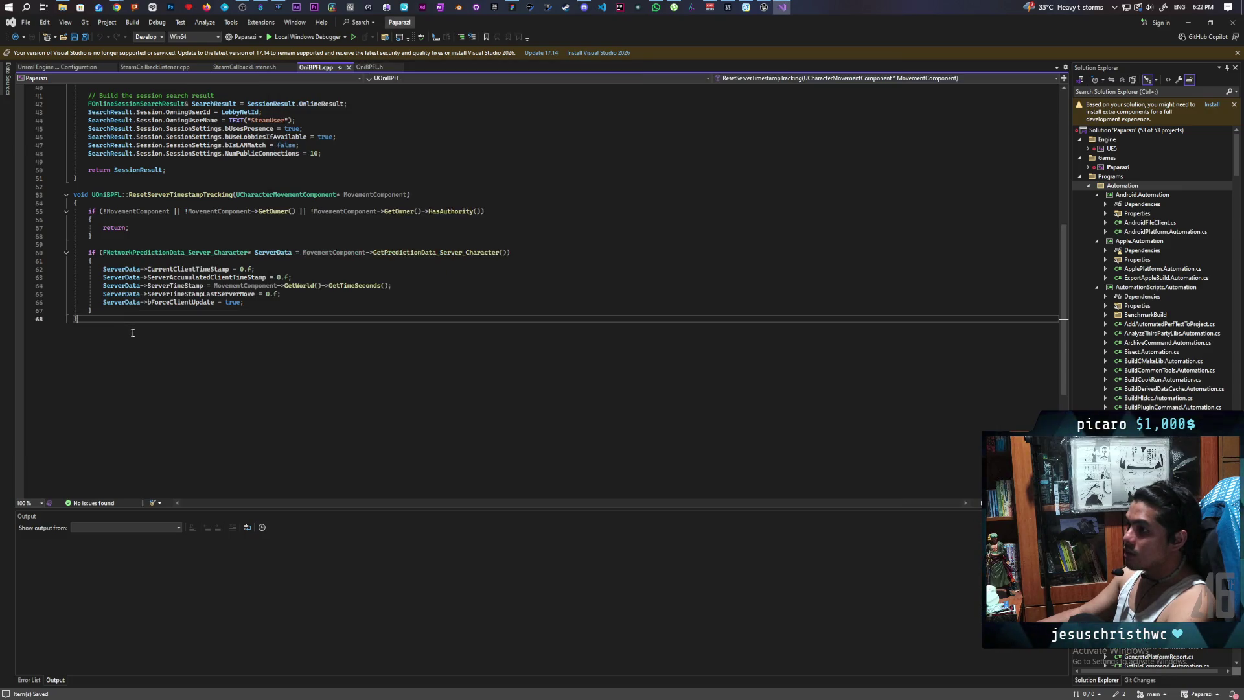
{"action": "key", "text": "Return"}
{"action": "key", "text": "Return"}
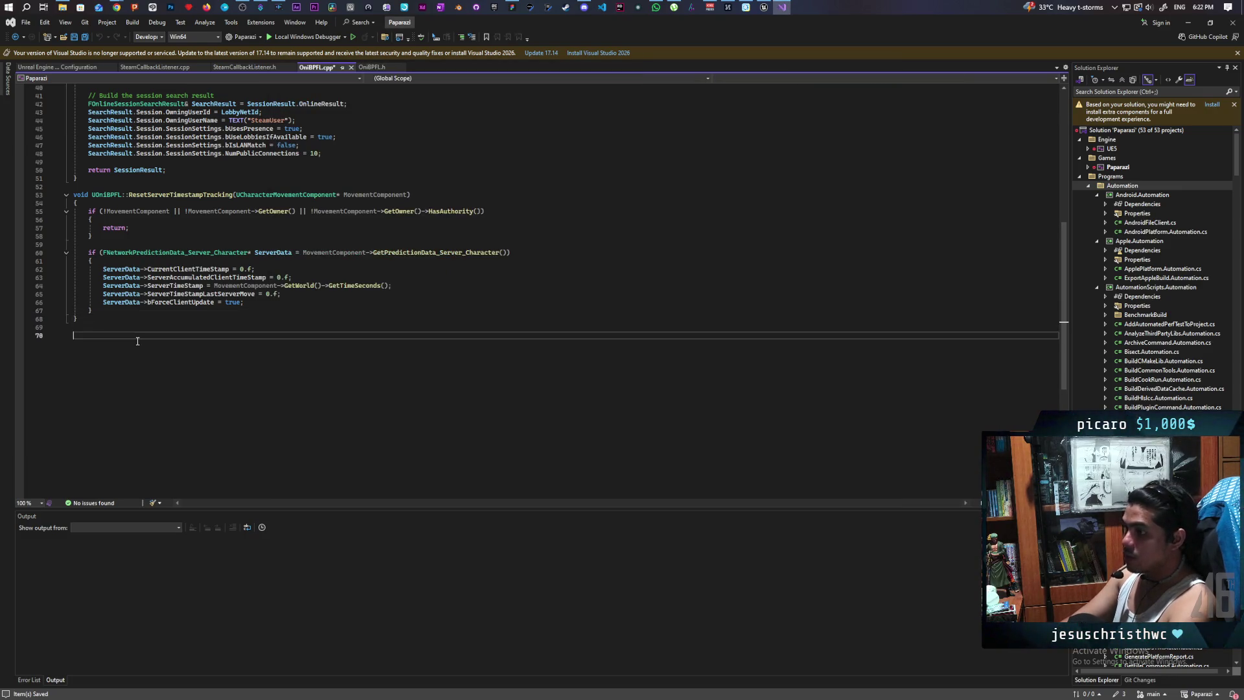
{"action": "type", "text": "void UWhateverYourFuckingLibraryIsCalled::RecreatePhysicsState(UActorComponent* Component) { \tif (!Component) return; \tComponent->RecreatePhysicsState(); }"}
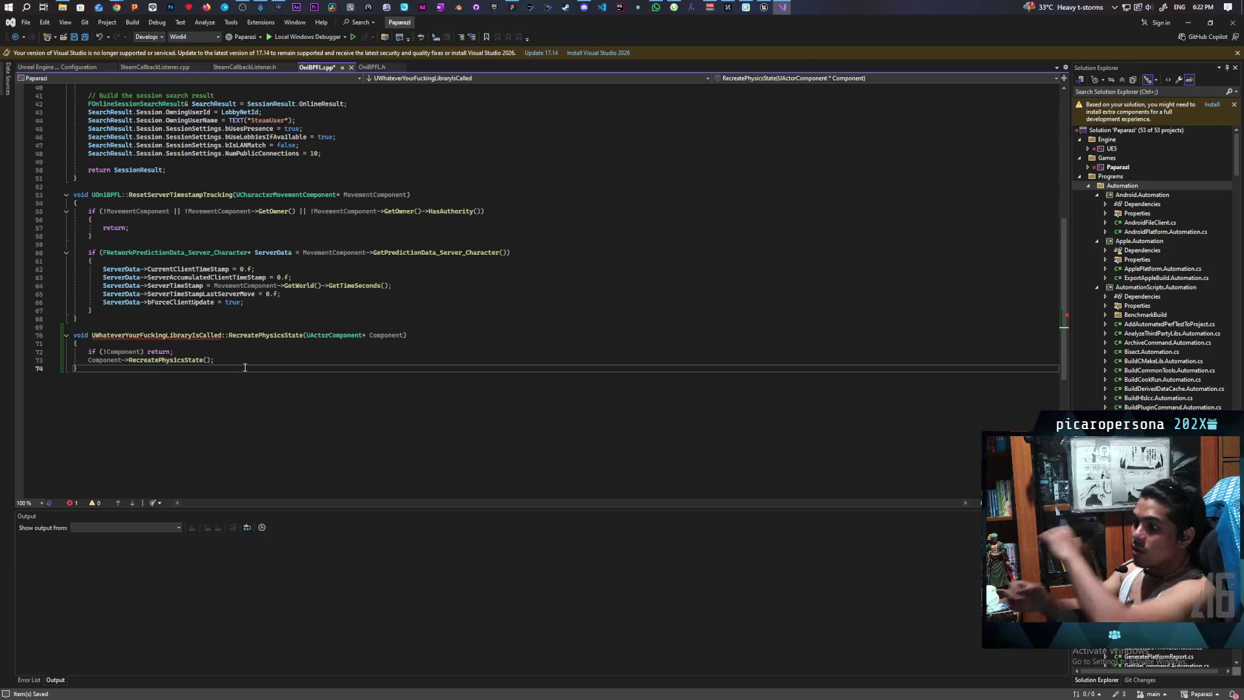
- Change the pasted function's class name to UOniBPFL and save OniBPFL.cpp
{"action": "double_click", "coordinate": [109, 194]}
{"action": "key", "text": "ctrl+c"}
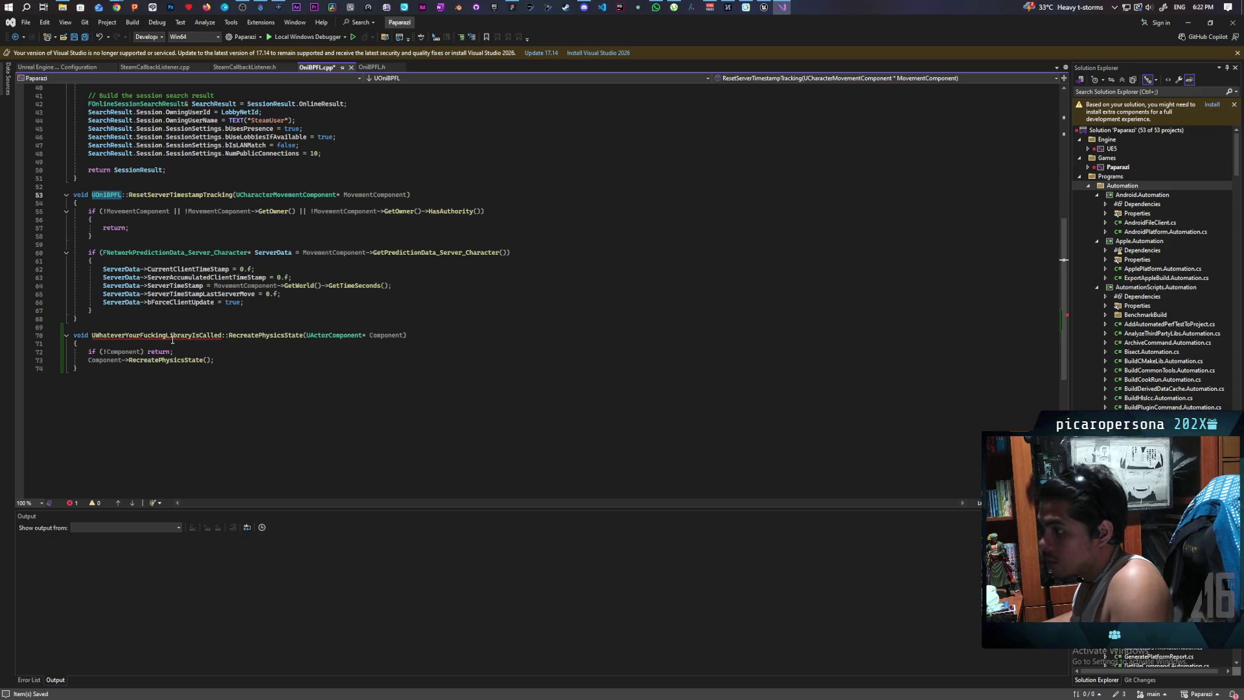
{"action": "double_click", "coordinate": [155, 334]}
{"action": "key", "text": "ctrl+v"}
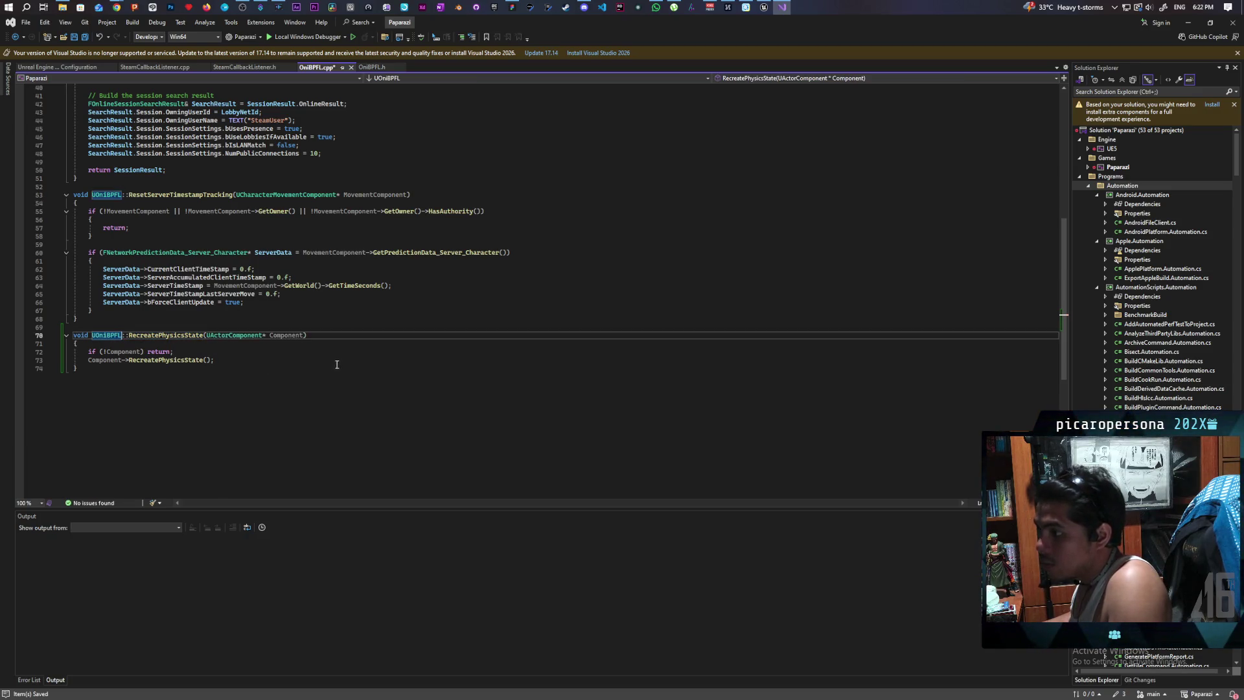
{"action": "key", "text": "ctrl+s"}
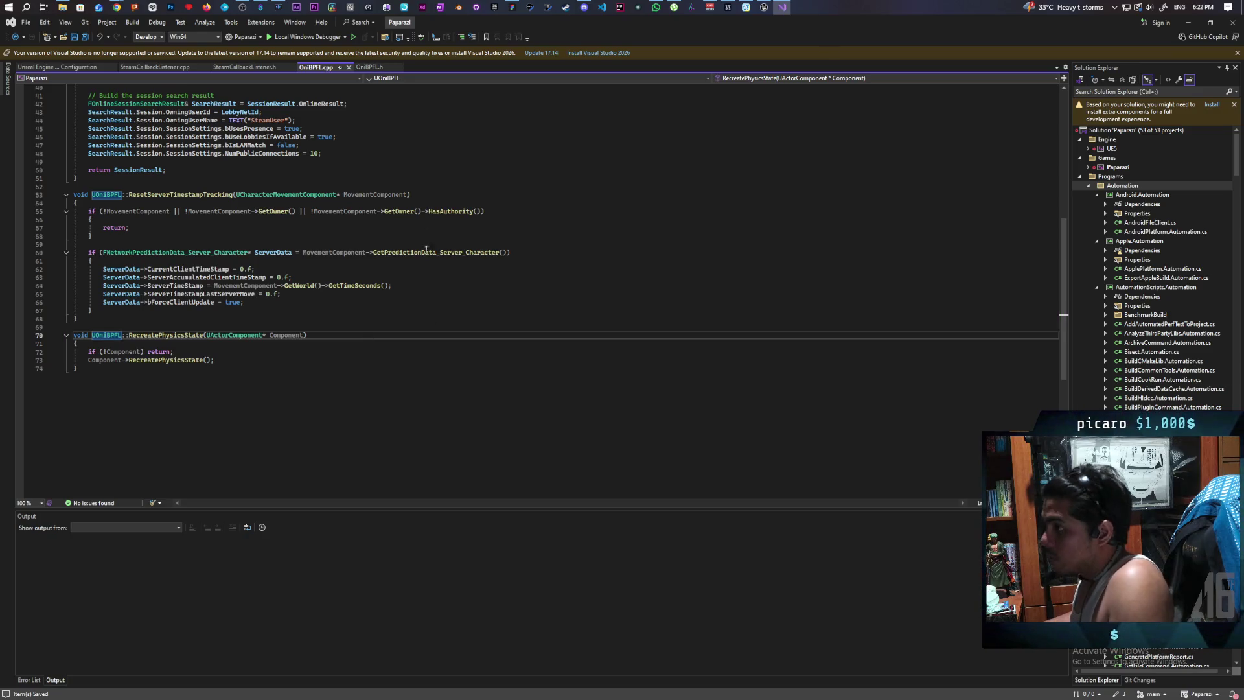
{"action": "left_click", "coordinate": [764, 7]}
- Trigger a Live Coding recompile from GreyboxLevel with Ctrl+Alt+F11
{"action": "left_click", "coordinate": [454, 36]}
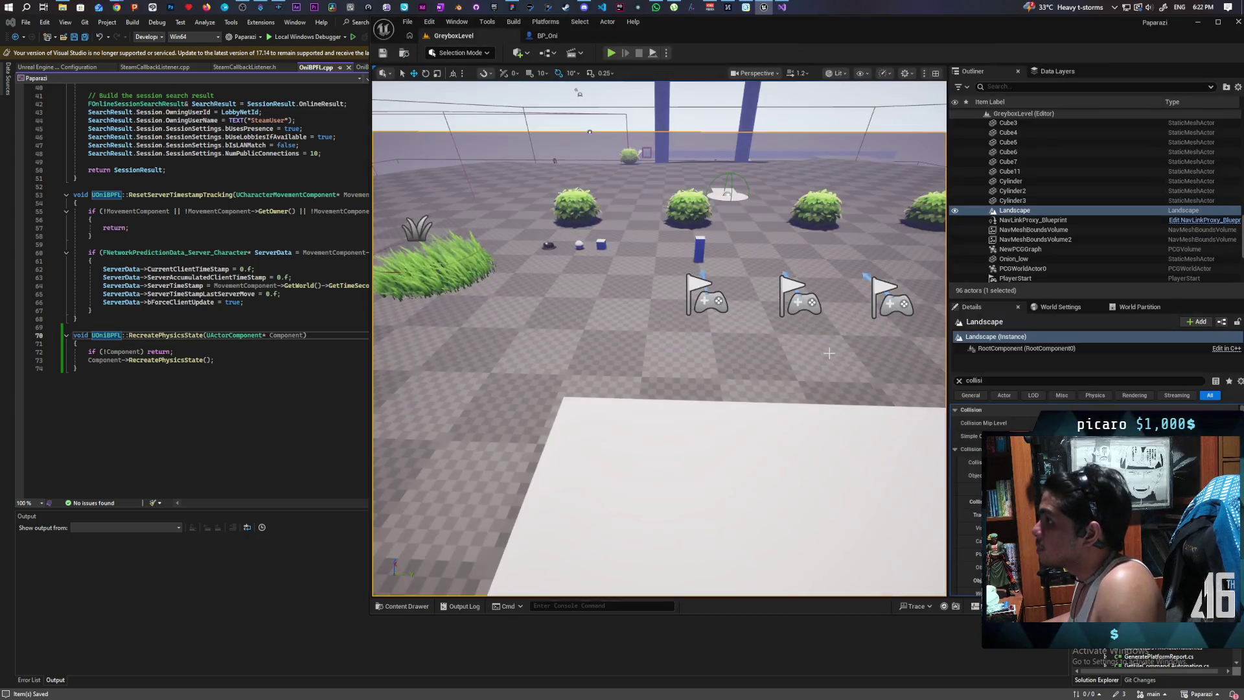
{"action": "key", "text": "ctrl+alt+F11"}
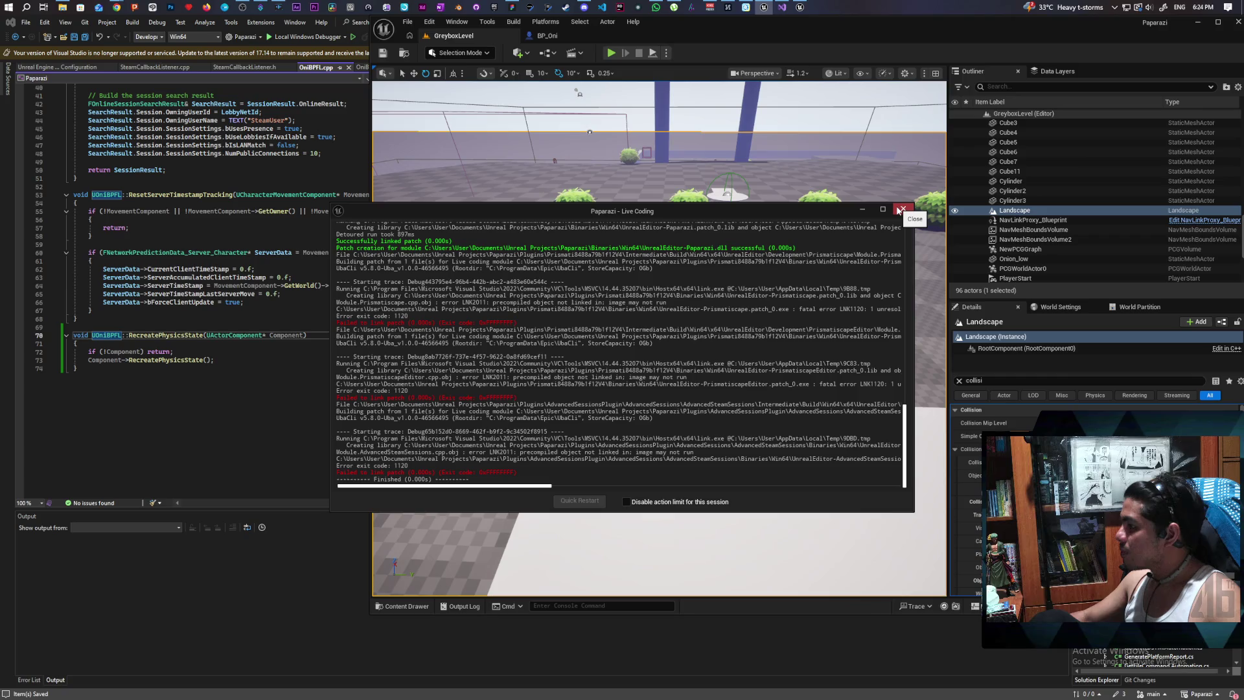
- Close the Live Coding log window once the recompile has finished
{"action": "left_click", "coordinate": [901, 210]}
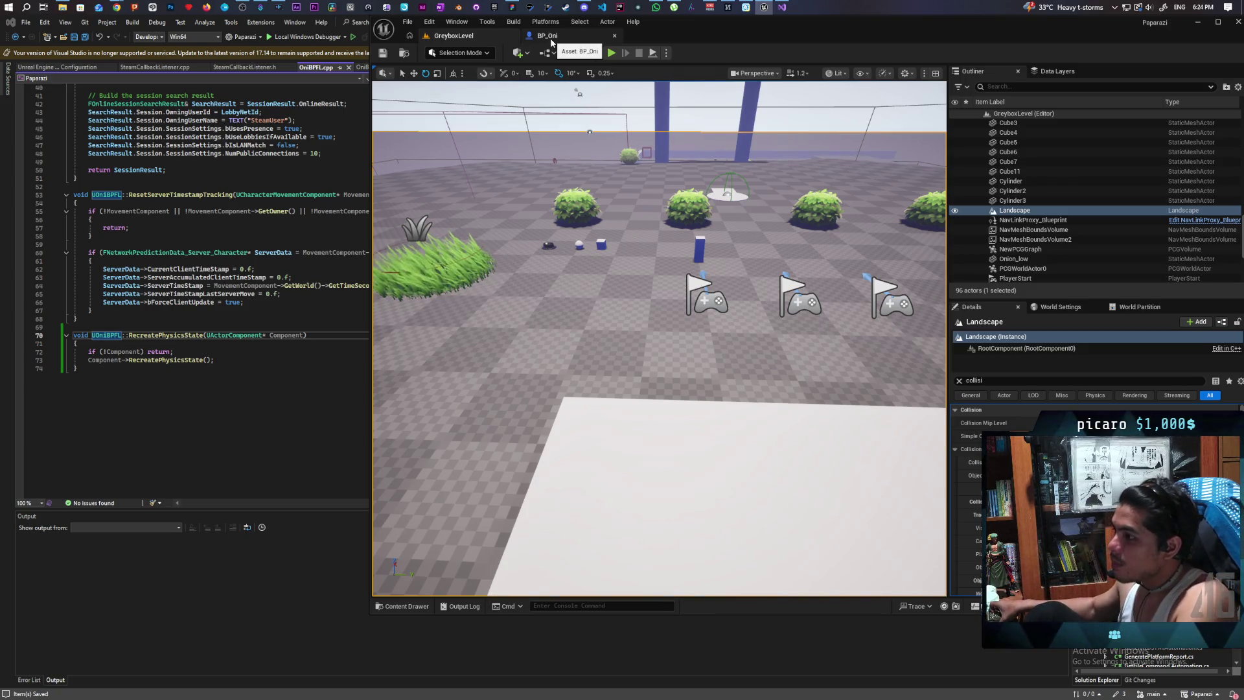
- Add a Recreate Physics State node to BP_Oni's EventGraph
{"action": "left_click", "coordinate": [547, 36]}
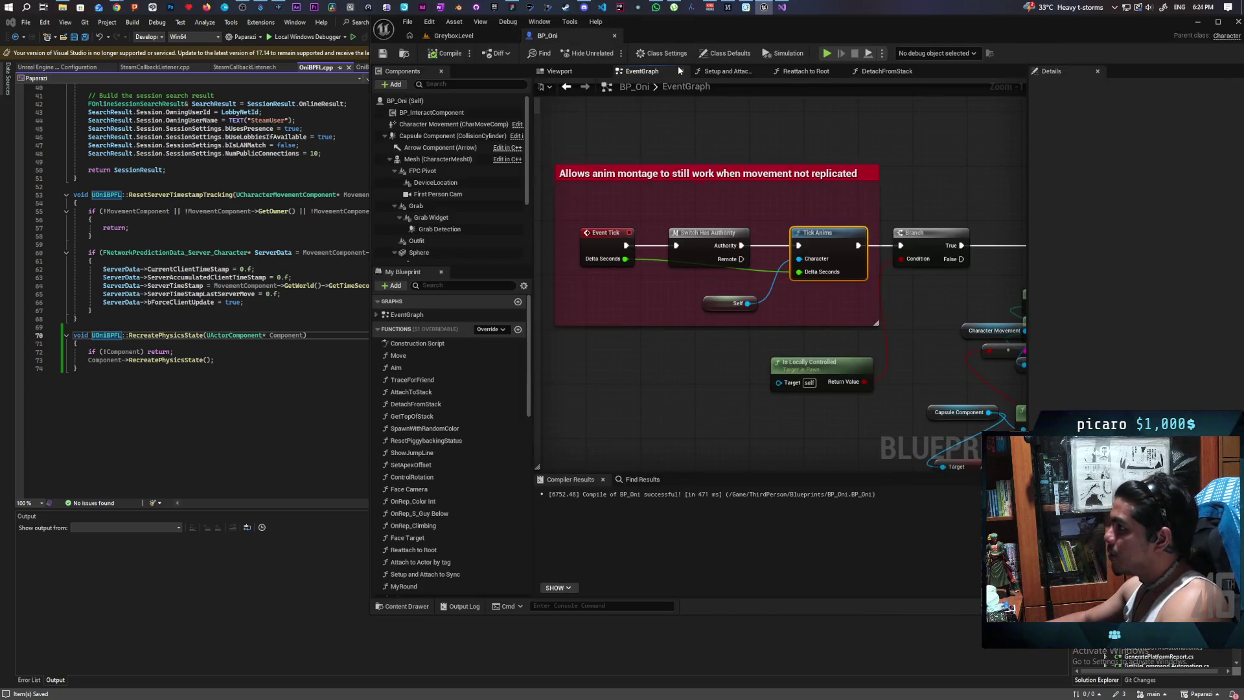
{"action": "scroll", "coordinate": [766, 361], "scroll_direction": "down", "scroll_amount": 2}
{"action": "scroll", "coordinate": [732, 352], "scroll_direction": "up", "scroll_amount": 1}
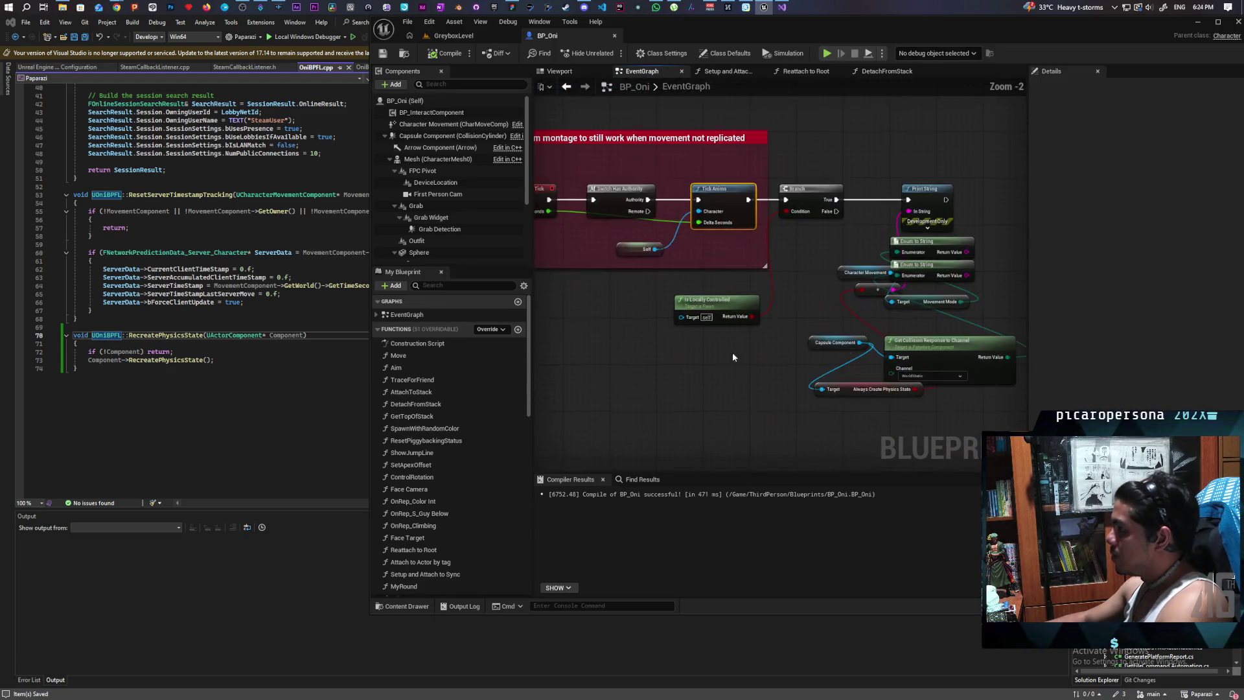
{"action": "right_click", "coordinate": [647, 410]}
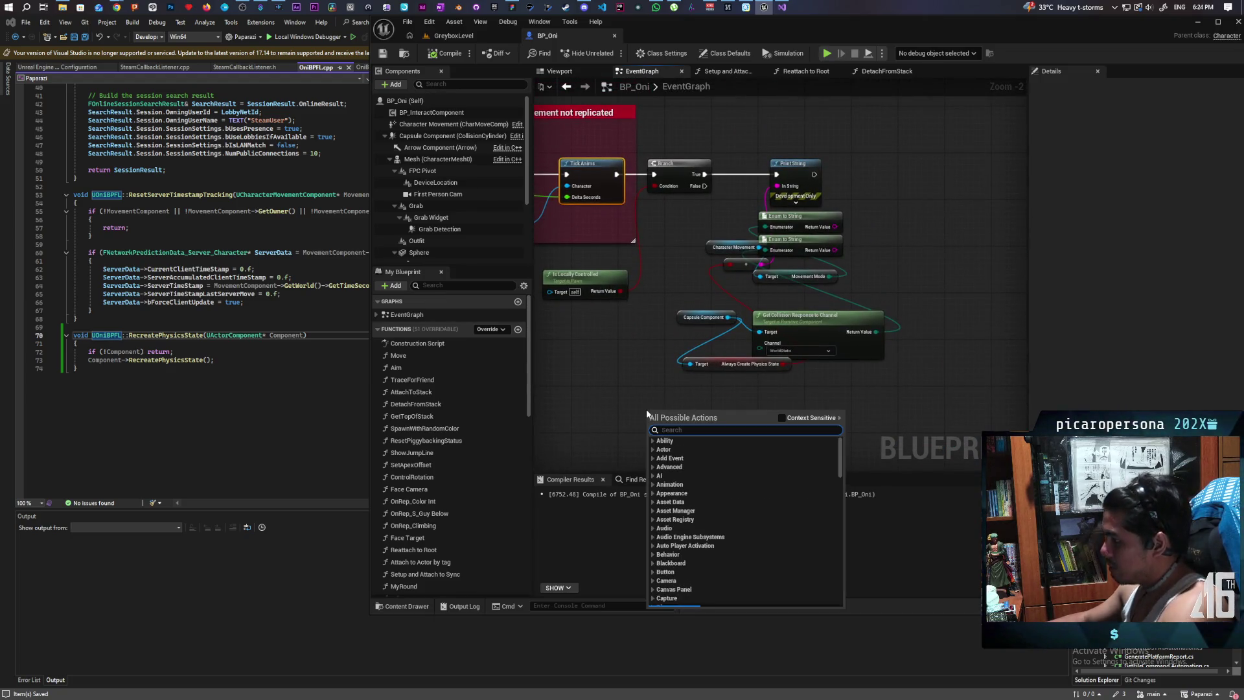
{"action": "type", "text": "recreate"}
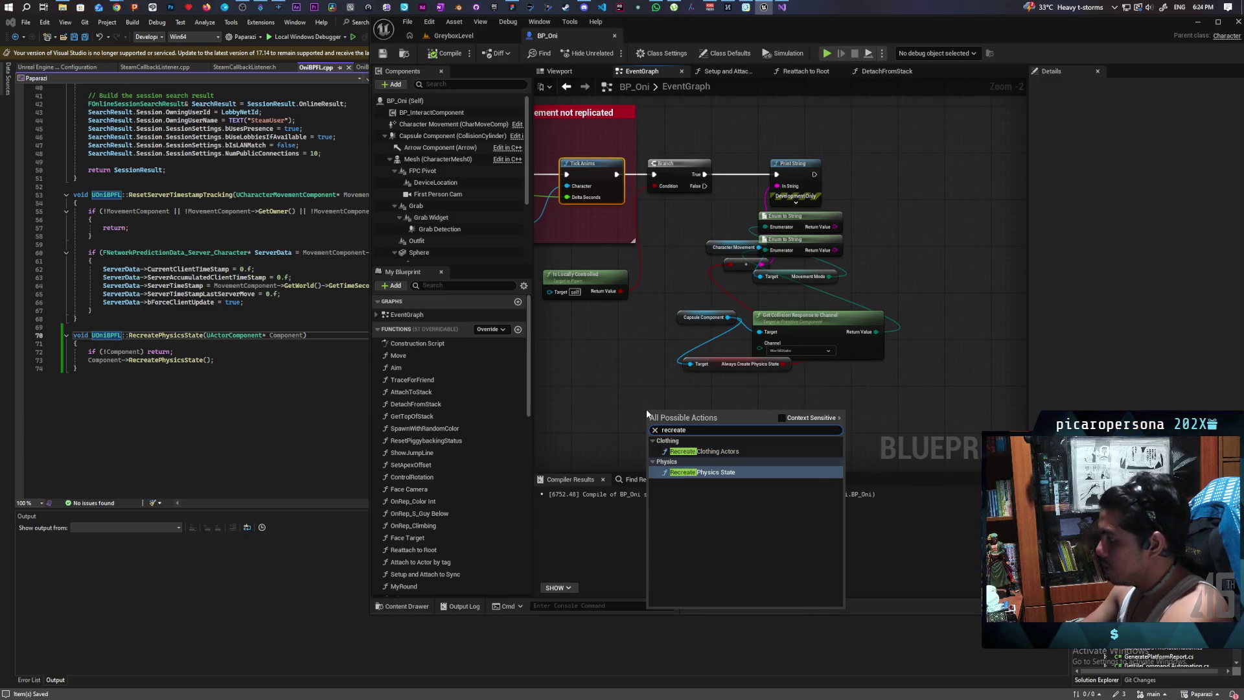
{"action": "key", "text": "Return"}
- Move the Recreate Physics State node beside the resetting mesh and controls comment
{"action": "scroll", "coordinate": [766, 434], "scroll_direction": "up", "scroll_amount": 2}
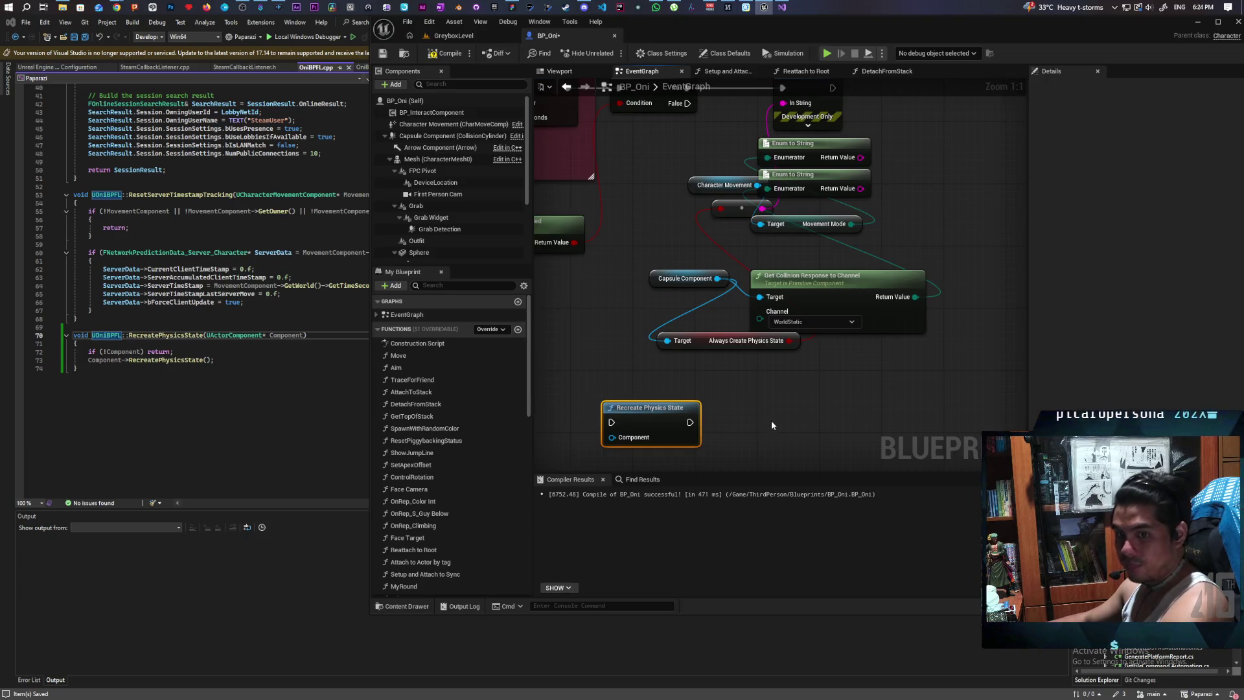
{"action": "mouse_move", "coordinate": [772, 423]}
{"action": "left_mouse_down"}
{"action": "mouse_move", "coordinate": [852, 392]}
{"action": "mouse_move", "coordinate": [790, 430]}
{"action": "mouse_move", "coordinate": [909, 429]}
{"action": "mouse_move", "coordinate": [862, 480]}
{"action": "left_mouse_up"}
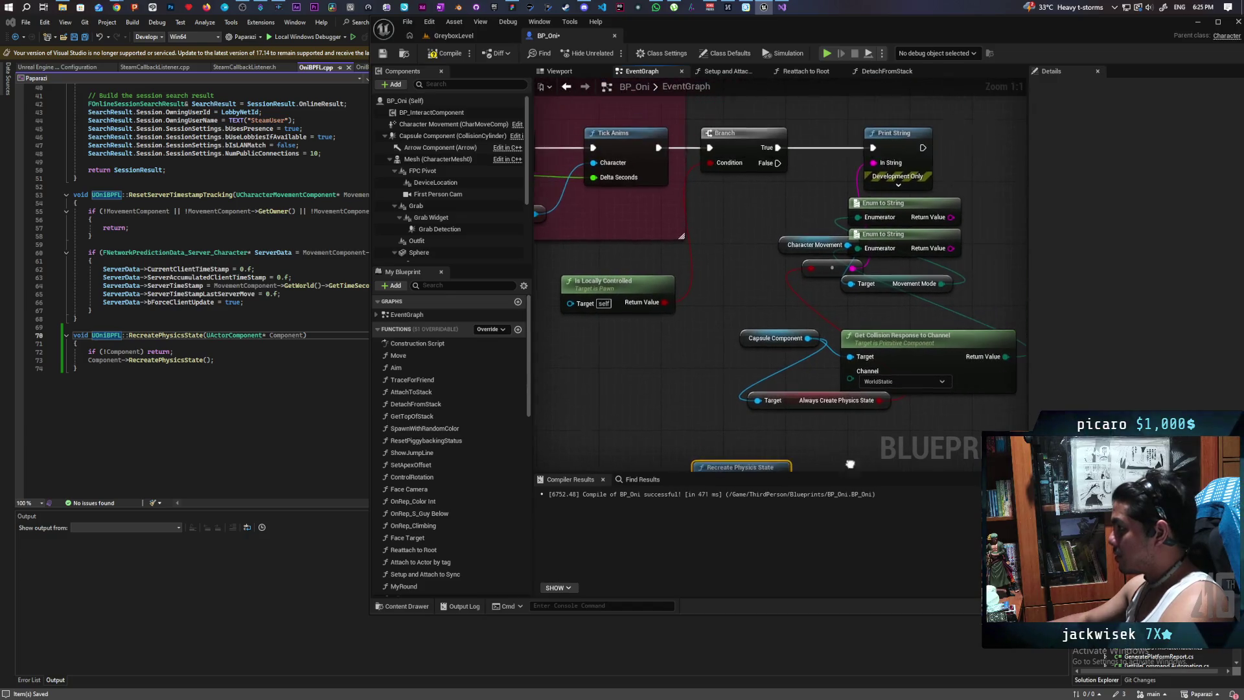
{"action": "scroll", "coordinate": [908, 310], "scroll_direction": "down", "scroll_amount": 4}
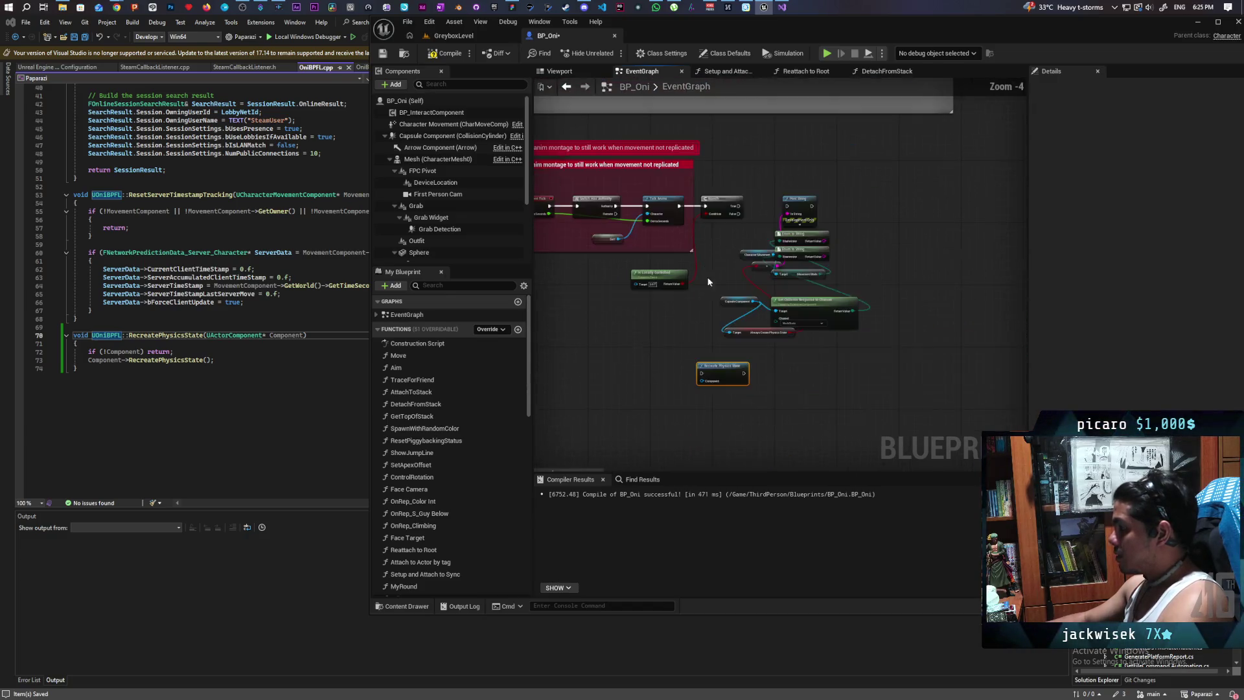
{"action": "scroll", "coordinate": [838, 312], "scroll_direction": "down", "scroll_amount": 7}
{"action": "mouse_move", "coordinate": [839, 312]}
{"action": "left_mouse_down"}
{"action": "mouse_move", "coordinate": [872, 265]}
{"action": "mouse_move", "coordinate": [433, 310]}
{"action": "mouse_move", "coordinate": [696, 291]}
{"action": "left_mouse_up"}
{"action": "scroll", "coordinate": [881, 271], "scroll_direction": "up", "scroll_amount": 7}
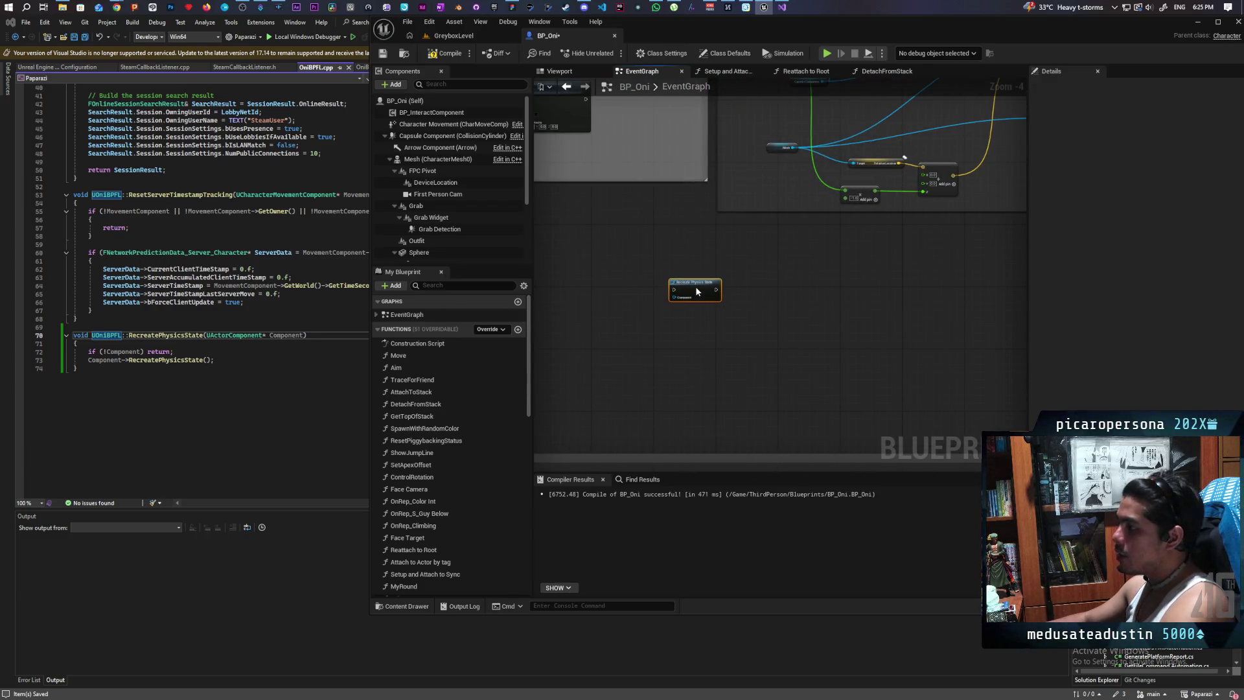
{"action": "mouse_move", "coordinate": [697, 292]}
{"action": "left_mouse_down"}
{"action": "mouse_move", "coordinate": [537, 304]}
{"action": "mouse_move", "coordinate": [779, 326]}
{"action": "mouse_move", "coordinate": [862, 366]}
{"action": "left_mouse_up"}
{"action": "scroll", "coordinate": [781, 359], "scroll_direction": "down", "scroll_amount": 6}
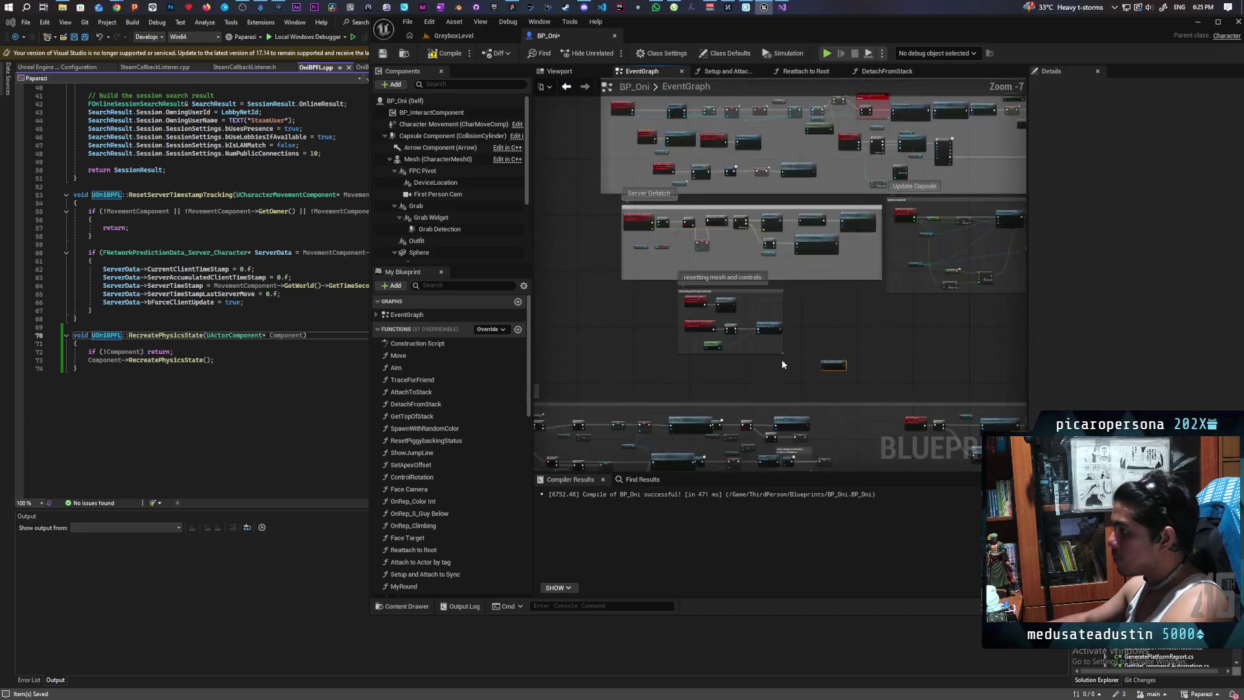
{"action": "left_click_drag", "start_coordinate": [777, 367], "coordinate": [819, 291]}
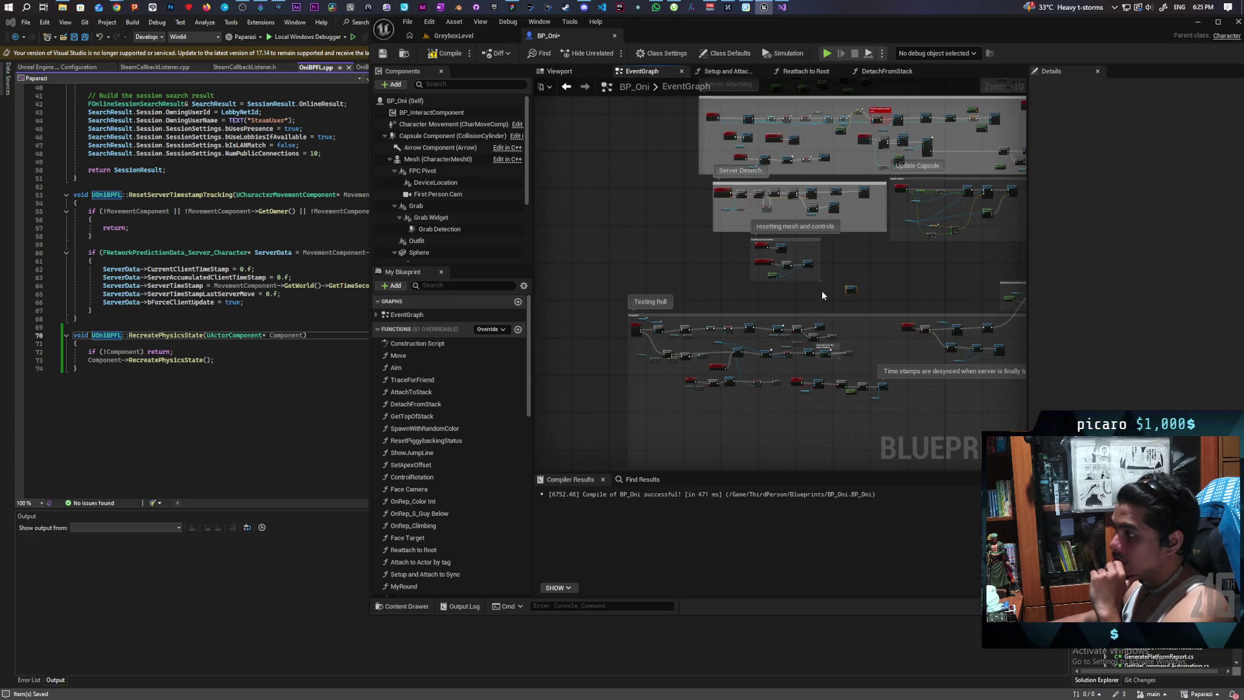
- Pan the EventGraph past the resetting mesh and controls nodes to the Detach from Stack call
{"action": "scroll", "coordinate": [822, 292], "scroll_direction": "up", "scroll_amount": 3}
{"action": "scroll", "coordinate": [725, 301], "scroll_direction": "down", "scroll_amount": 3}
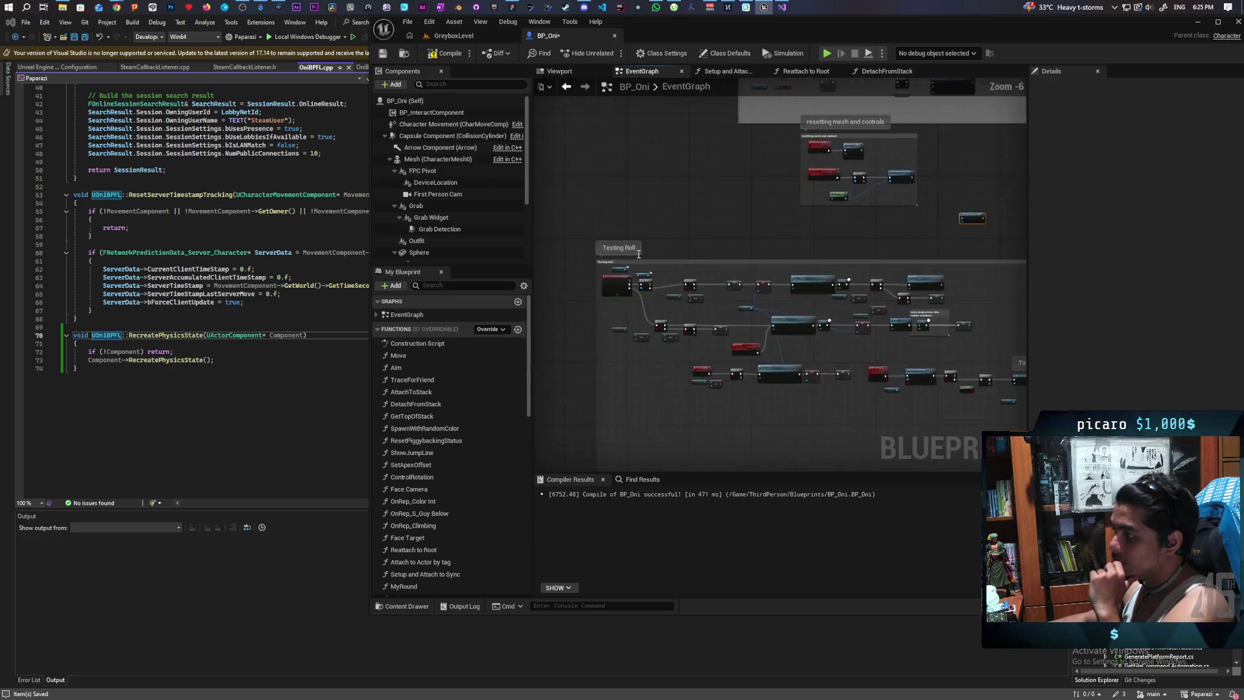
{"action": "scroll", "coordinate": [724, 272], "scroll_direction": "up", "scroll_amount": 3}
{"action": "scroll", "coordinate": [724, 246], "scroll_direction": "down", "scroll_amount": 5}
{"action": "scroll", "coordinate": [726, 232], "scroll_direction": "up", "scroll_amount": 1}
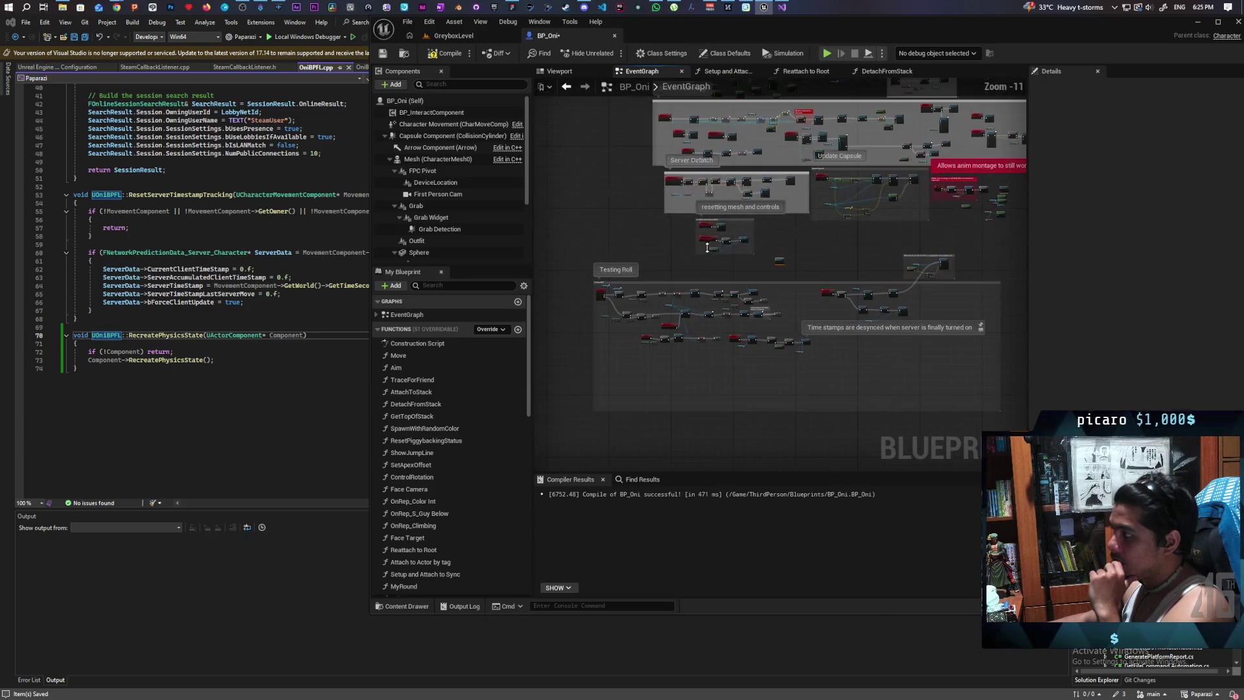
{"action": "left_click_drag", "start_coordinate": [690, 246], "coordinate": [653, 338]}
{"action": "scroll", "coordinate": [639, 320], "scroll_direction": "up", "scroll_amount": 6}
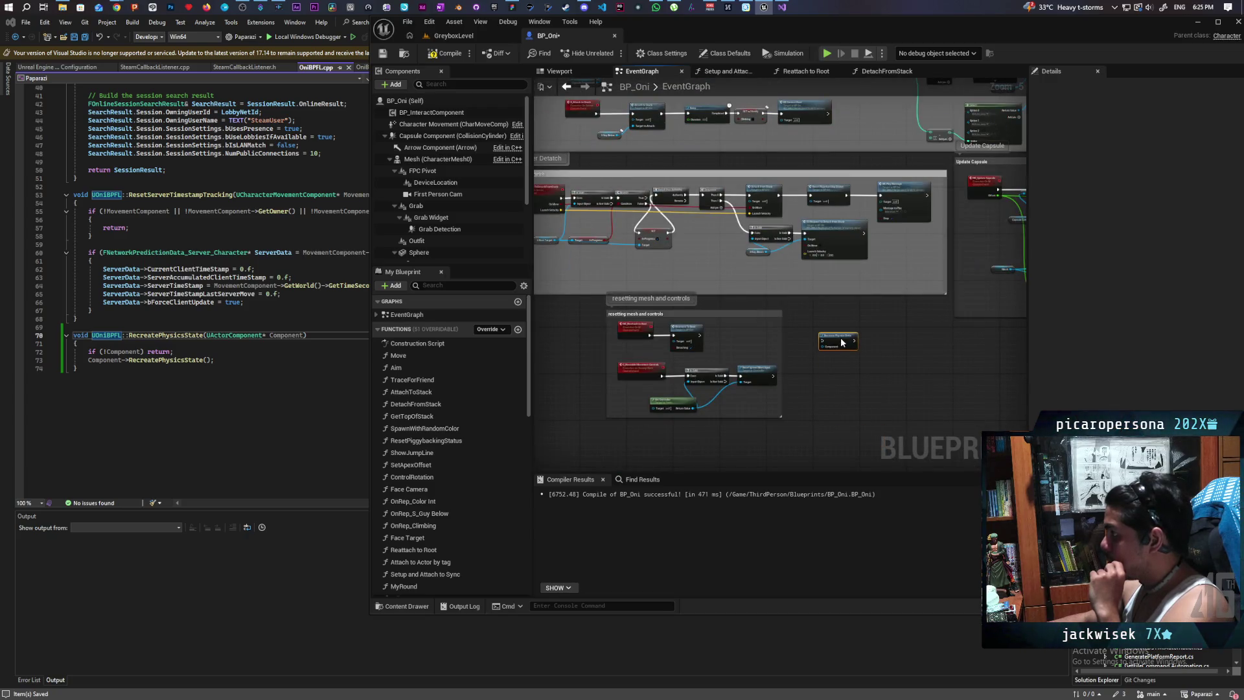
{"action": "scroll", "coordinate": [825, 313], "scroll_direction": "up", "scroll_amount": 1}
{"action": "mouse_move", "coordinate": [825, 314]}
{"action": "left_mouse_down"}
{"action": "mouse_move", "coordinate": [895, 335]}
{"action": "mouse_move", "coordinate": [730, 365]}
{"action": "mouse_move", "coordinate": [797, 362]}
{"action": "mouse_move", "coordinate": [750, 352]}
{"action": "left_mouse_up"}
{"action": "scroll", "coordinate": [715, 351], "scroll_direction": "up", "scroll_amount": 2}
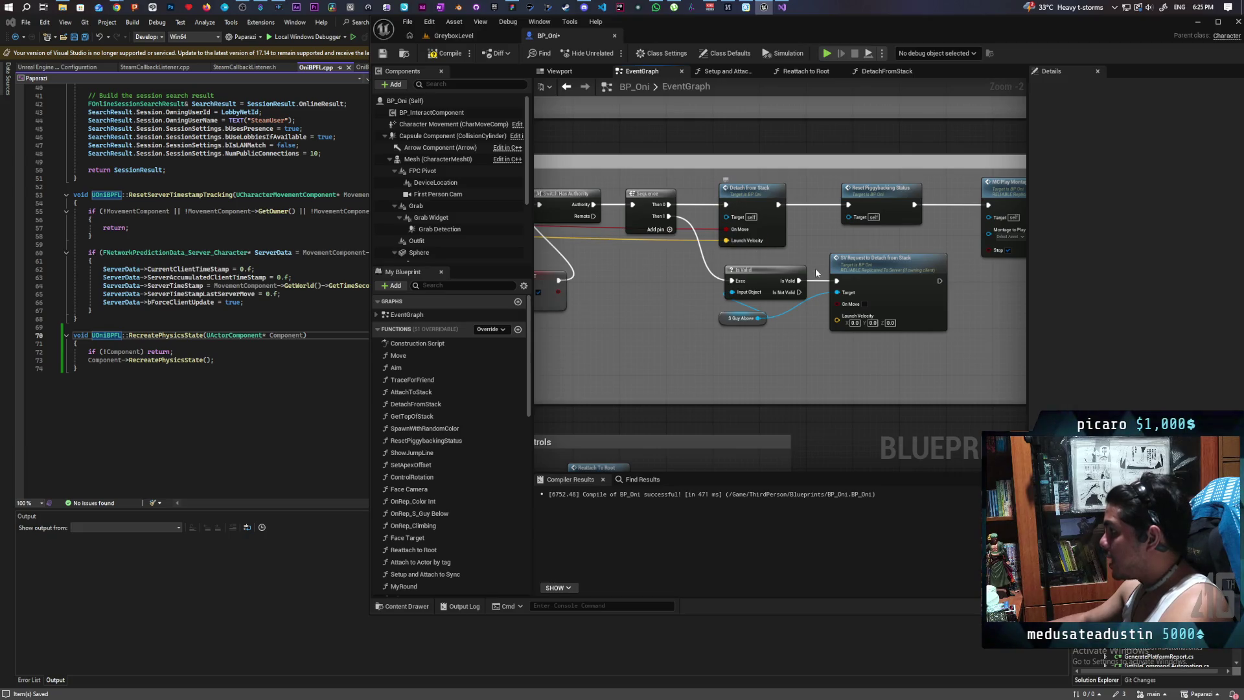
{"action": "left_click_drag", "start_coordinate": [820, 270], "coordinate": [704, 251]}
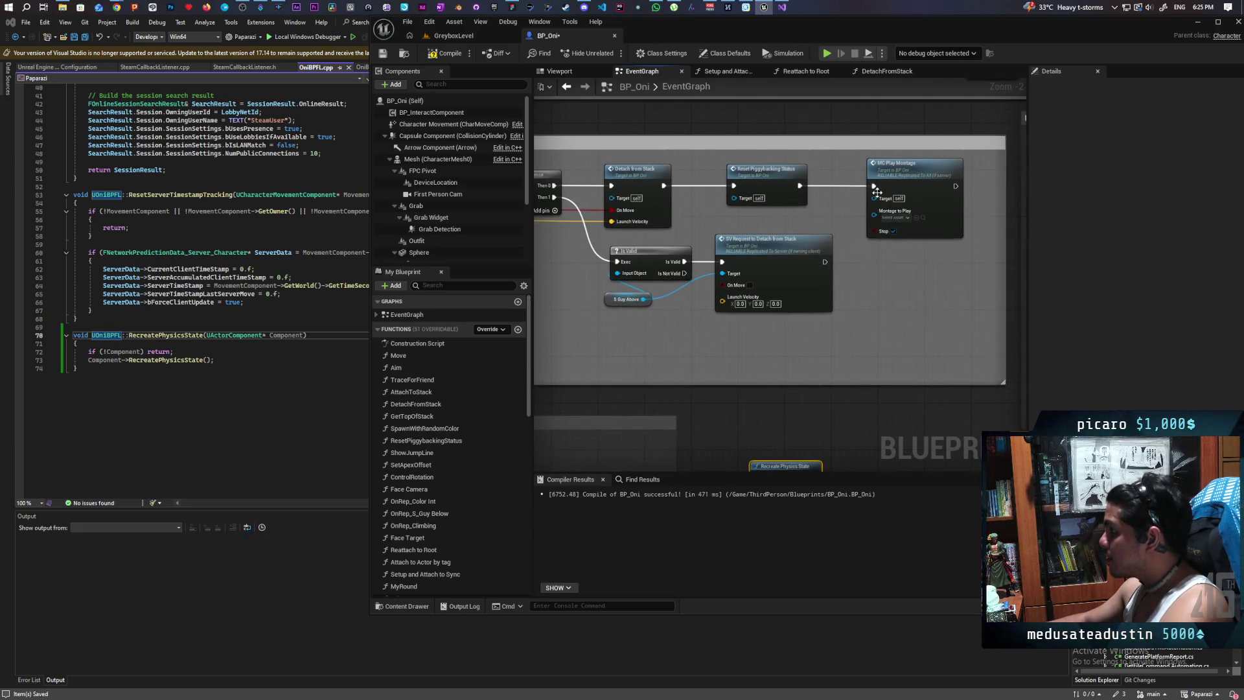
{"action": "left_click_drag", "start_coordinate": [704, 329], "coordinate": [718, 216]}
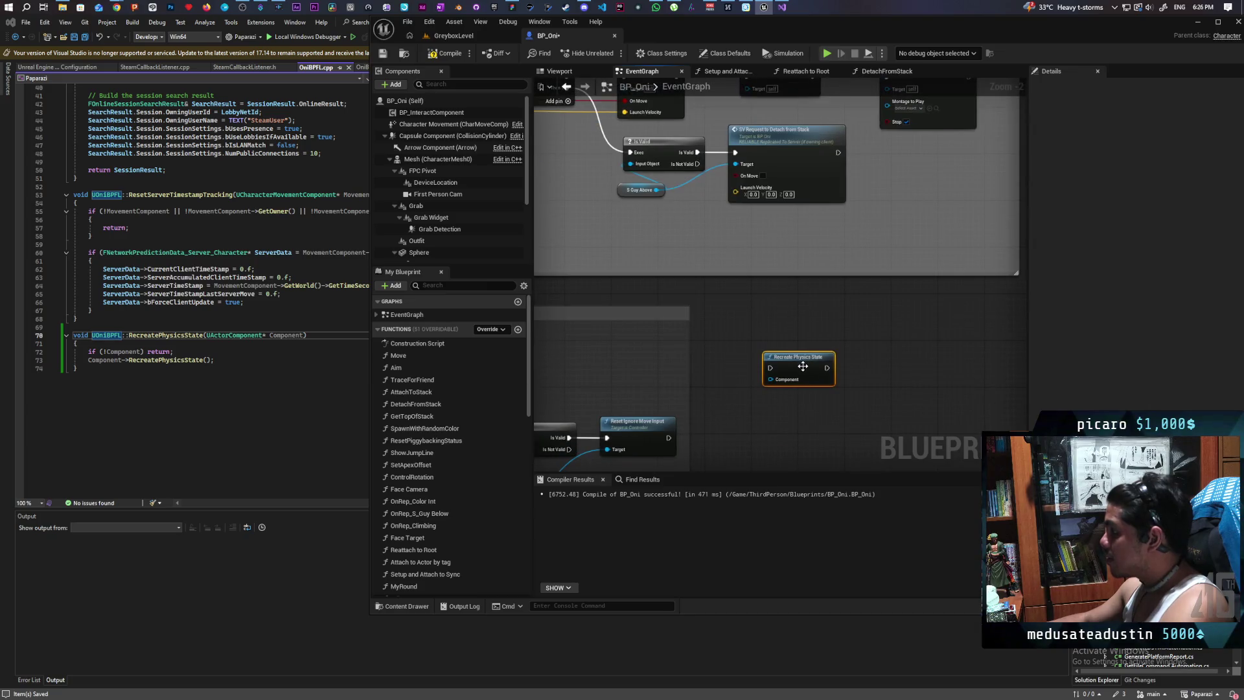
{"action": "left_click_drag", "start_coordinate": [671, 83], "coordinate": [760, 279]}
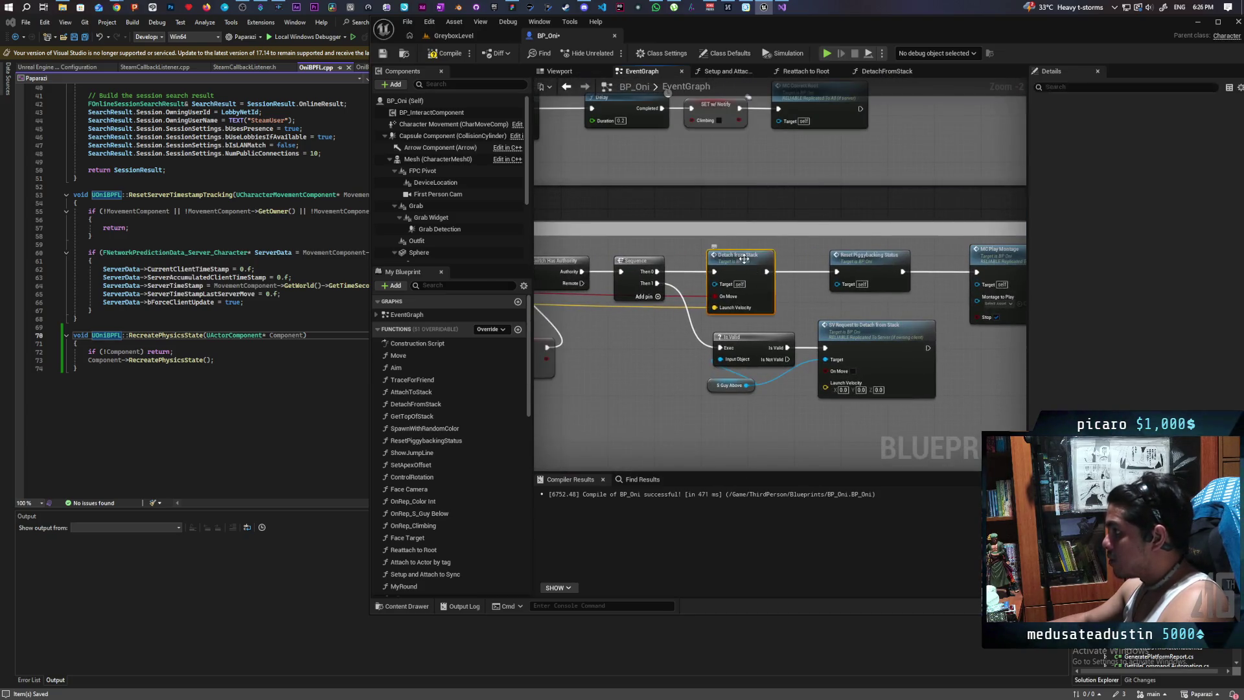
- Open the DetachFromStack function and inspect its branch and launch nodes
{"action": "double_click", "coordinate": [744, 259]}
{"action": "mouse_move", "coordinate": [714, 342]}
{"action": "left_mouse_down"}
{"action": "mouse_move", "coordinate": [655, 324]}
{"action": "mouse_move", "coordinate": [583, 330]}
{"action": "mouse_move", "coordinate": [772, 390]}
{"action": "mouse_move", "coordinate": [846, 352]}
{"action": "mouse_move", "coordinate": [908, 368]}
{"action": "left_mouse_up"}
{"action": "scroll", "coordinate": [772, 390], "scroll_direction": "down", "scroll_amount": 1}
- Return to the EventGraph and open the ResetPiggybackingStatus function graph
{"action": "left_click", "coordinate": [546, 90]}
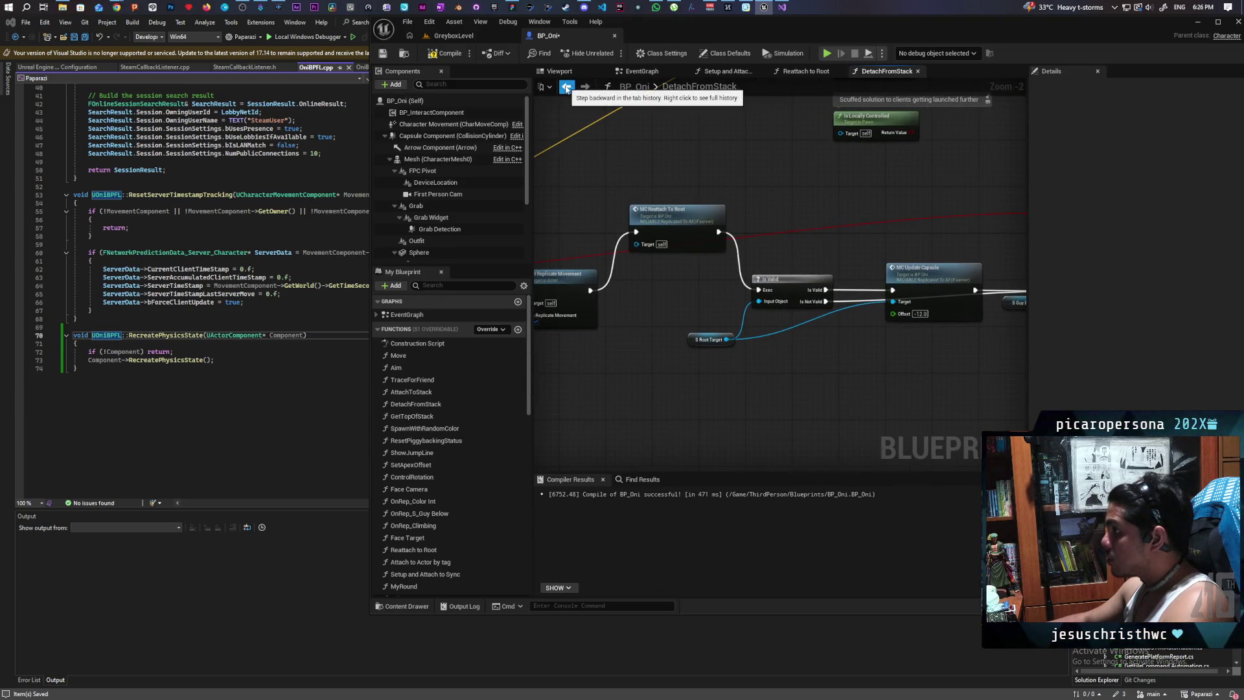
{"action": "left_click", "coordinate": [622, 98]}
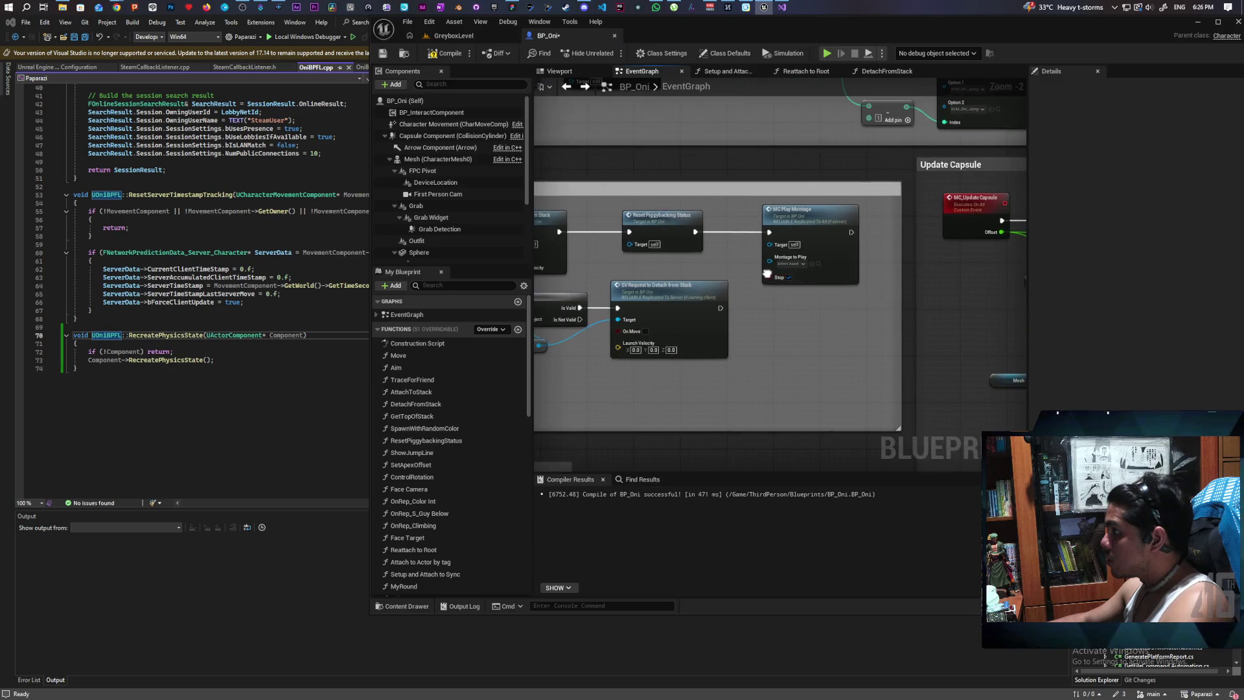
{"action": "double_click", "coordinate": [797, 271]}
- Add a Recreate Physics State node next to SET S Root Target in ResetPiggybackingStatus
{"action": "scroll", "coordinate": [797, 271], "scroll_direction": "up", "scroll_amount": 3}
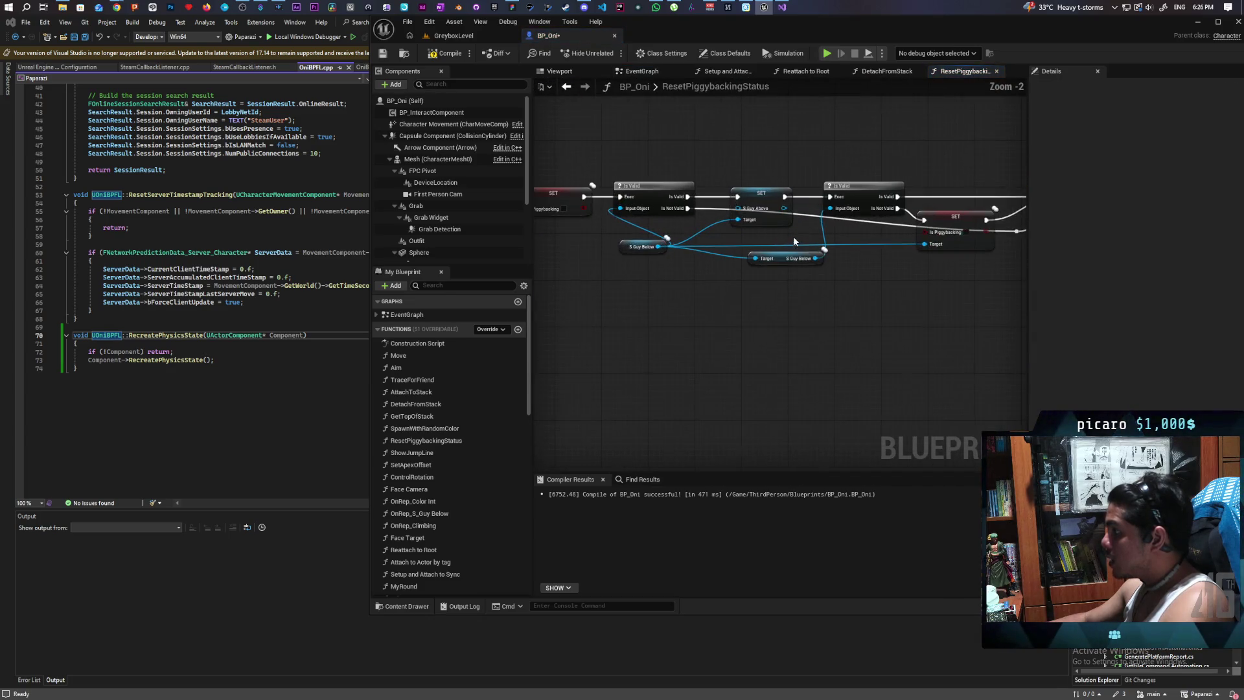
{"action": "left_click_drag", "start_coordinate": [855, 271], "coordinate": [389, 297]}
{"action": "left_click_drag", "start_coordinate": [849, 196], "coordinate": [739, 284]}
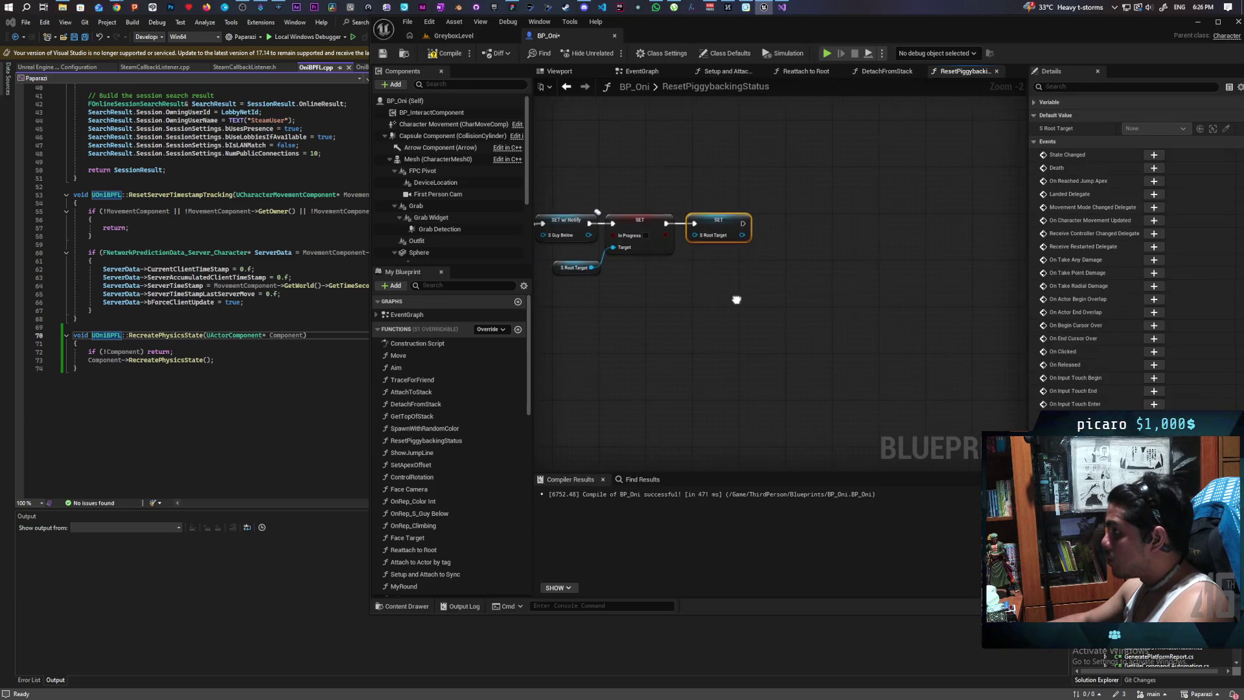
{"action": "left_click", "coordinate": [690, 283]}
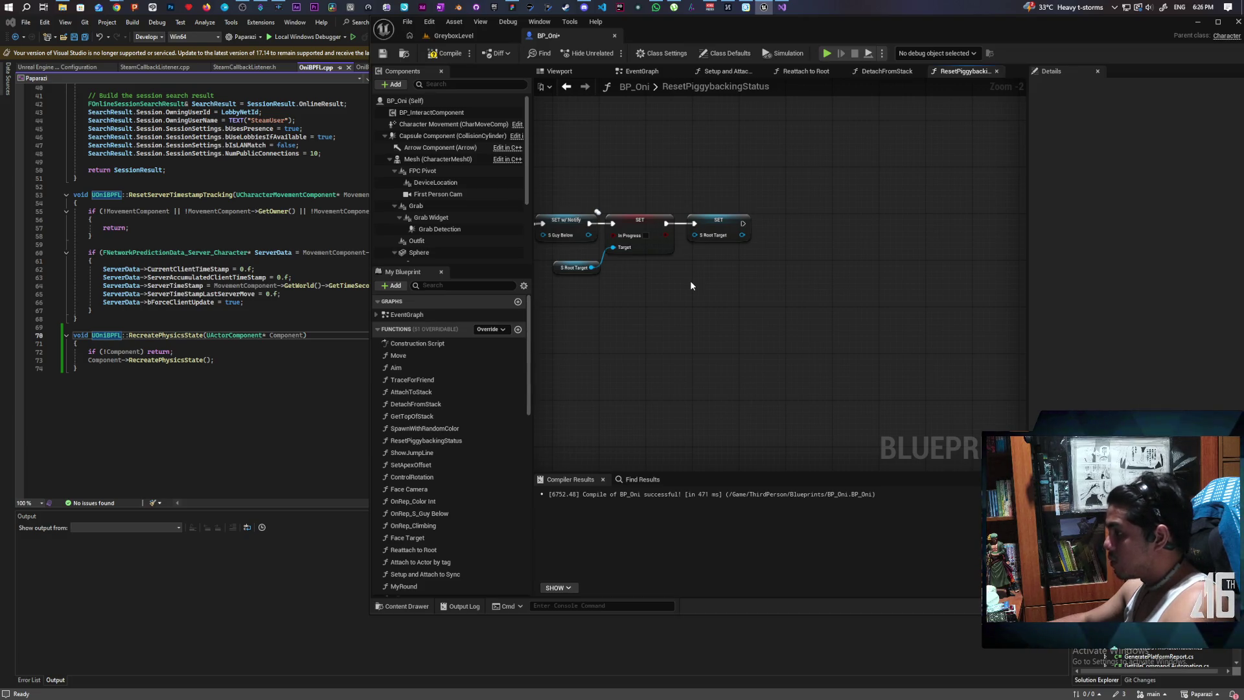
{"action": "right_click", "coordinate": [691, 284]}
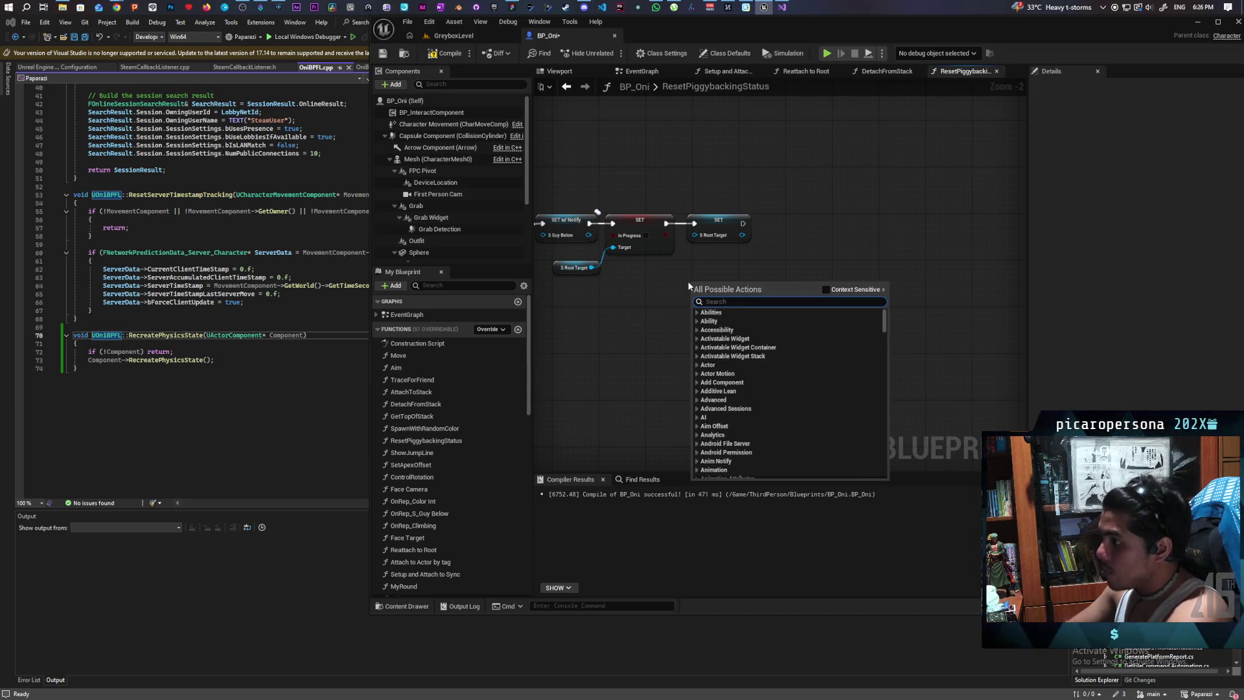
{"action": "type", "text": "recreate"}
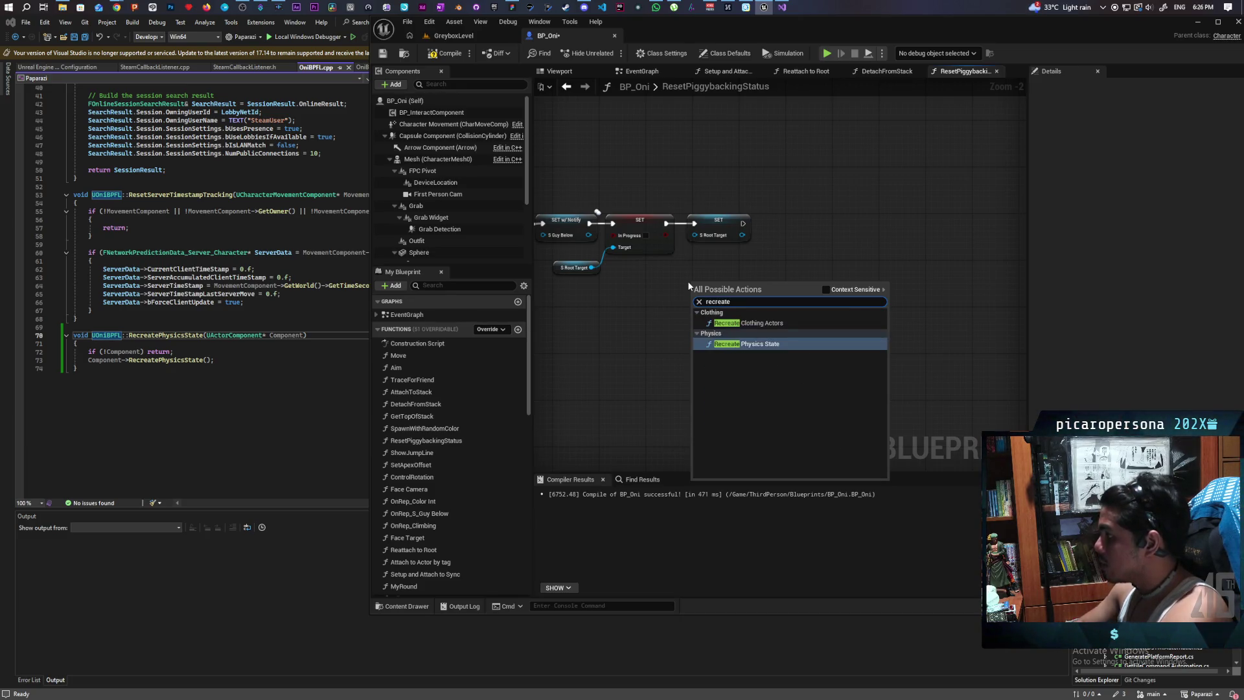
{"action": "key", "text": "Return"}
- Wire Recreate Physics State into the execution chain before SET S Root Target
{"action": "right_click", "coordinate": [787, 269]}
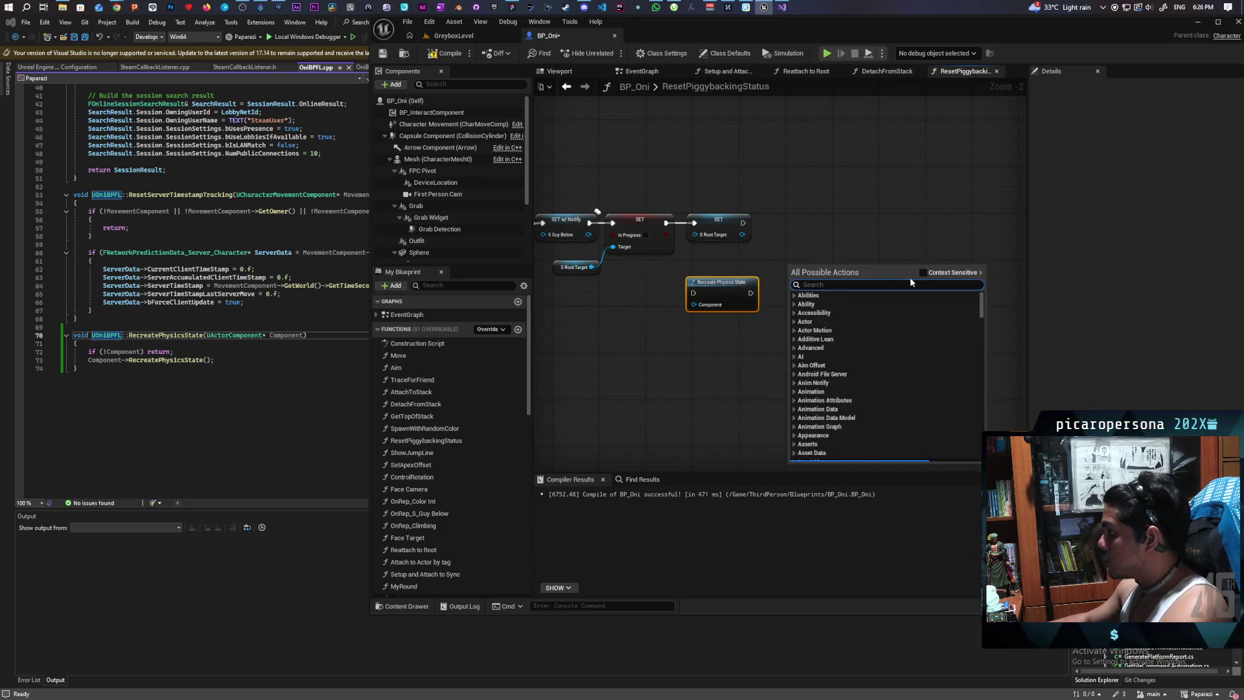
{"action": "scroll", "coordinate": [727, 358], "scroll_direction": "up", "scroll_amount": 2}
{"action": "mouse_move", "coordinate": [728, 355]}
{"action": "left_mouse_down"}
{"action": "mouse_move", "coordinate": [780, 271]}
{"action": "mouse_move", "coordinate": [870, 261]}
{"action": "left_mouse_up"}
{"action": "left_click_drag", "start_coordinate": [727, 350], "coordinate": [752, 255]}
{"action": "left_click_drag", "start_coordinate": [646, 259], "coordinate": [731, 261]}
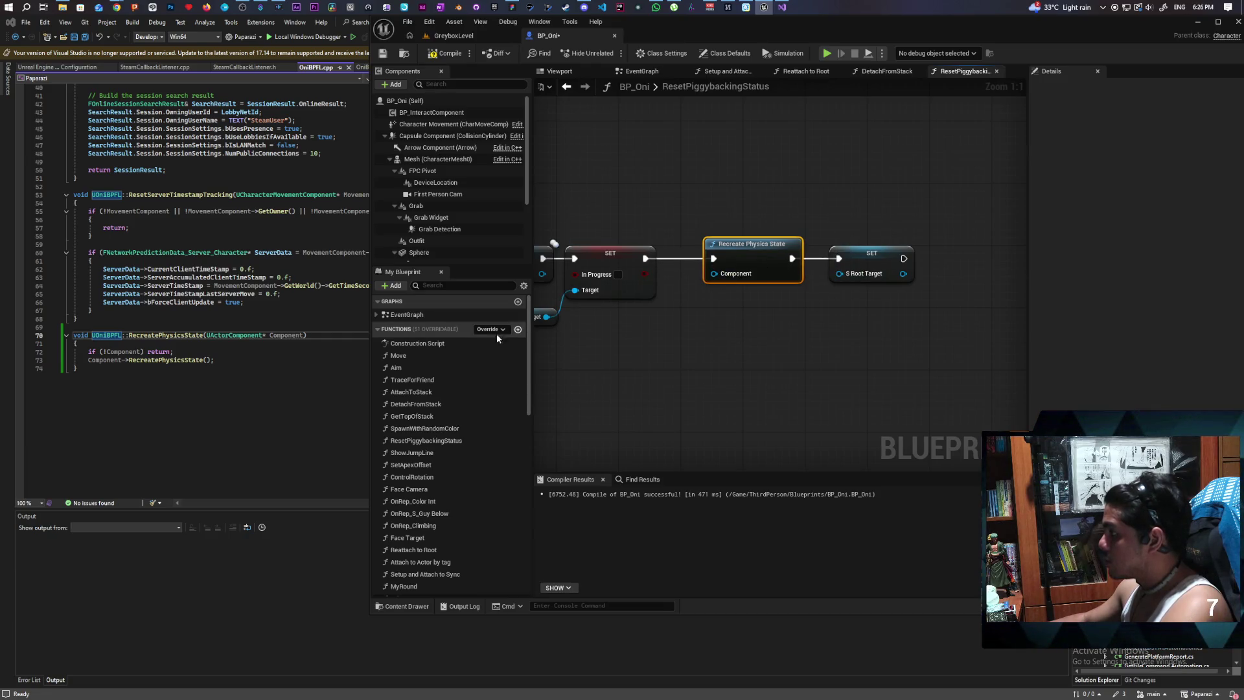
{"action": "left_click_drag", "start_coordinate": [529, 367], "coordinate": [538, 545]}
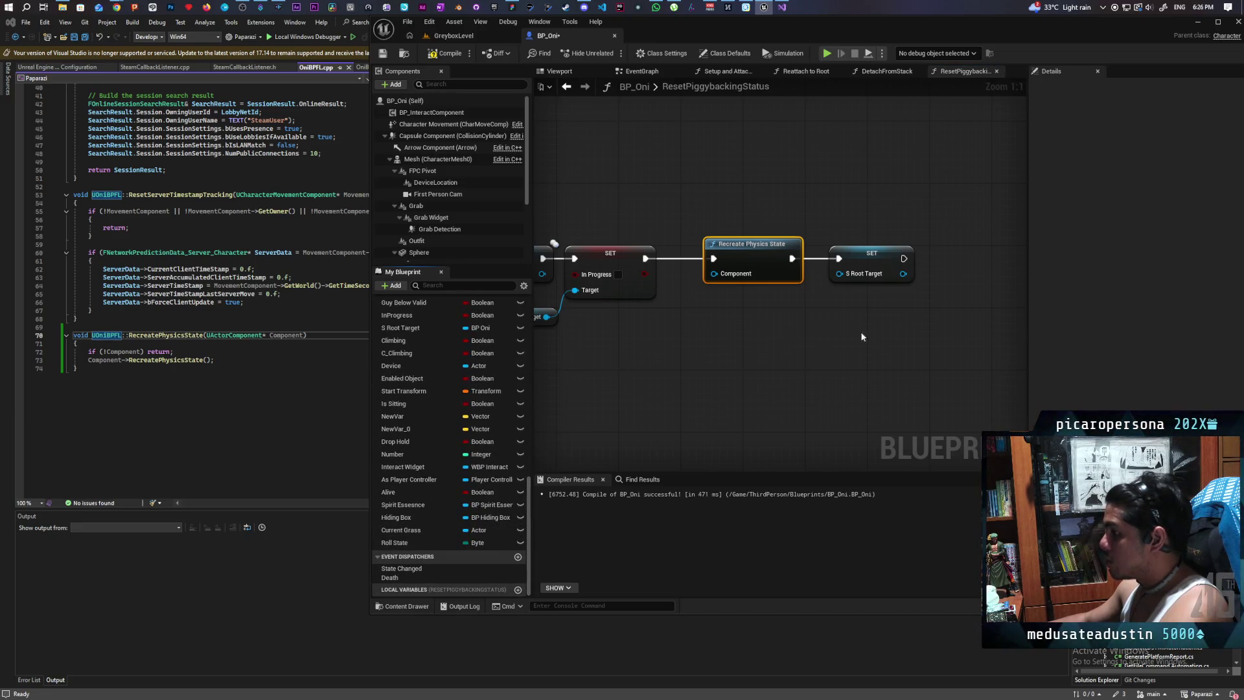
{"action": "left_click", "coordinate": [868, 263], "text": "ctrl"}
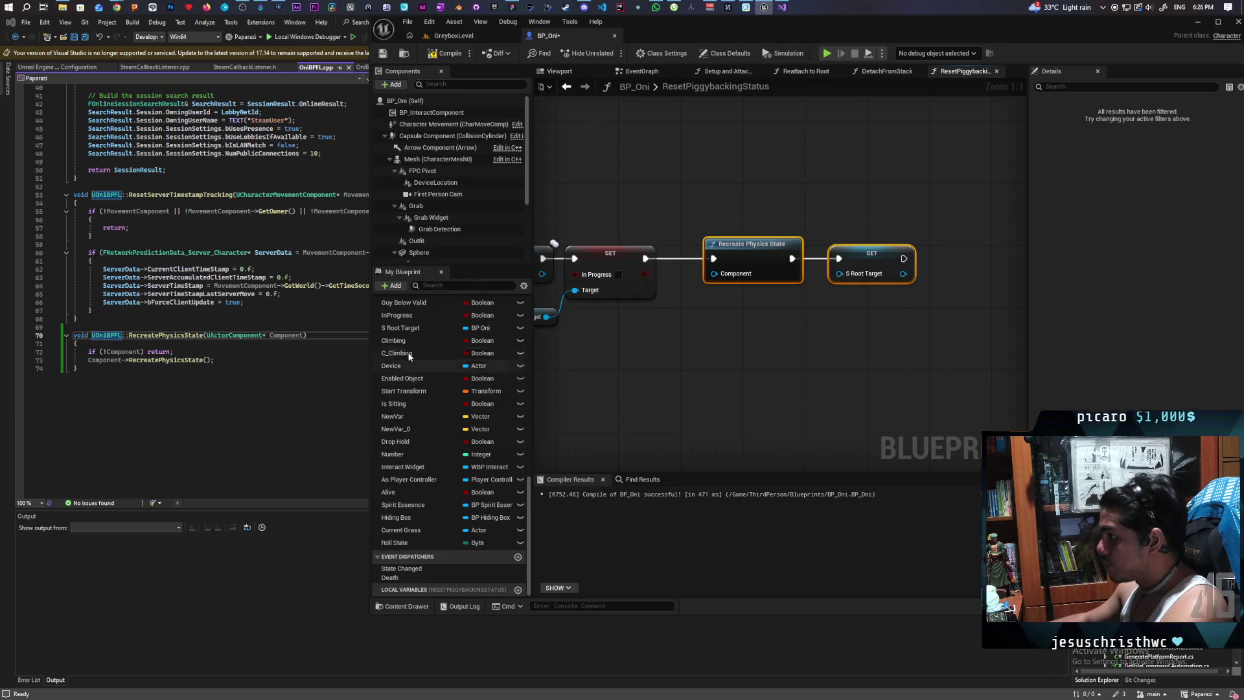
- Place a Get S Root Target node in the ResetPiggybackingStatus graph
{"action": "left_click_drag", "start_coordinate": [406, 330], "coordinate": [744, 282]}
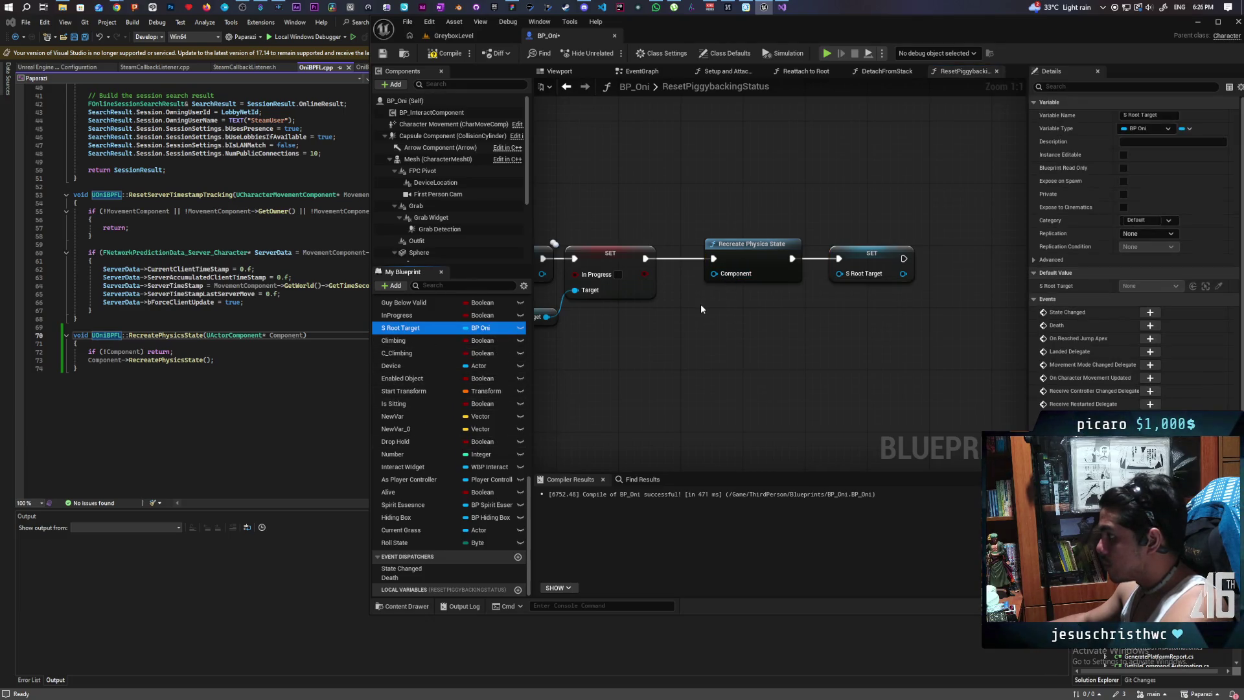
{"action": "mouse_move", "coordinate": [658, 382]}
{"action": "left_mouse_down"}
{"action": "mouse_move", "coordinate": [616, 333]}
{"action": "mouse_move", "coordinate": [686, 379]}
{"action": "left_mouse_up"}
{"action": "left_click", "coordinate": [674, 350]}
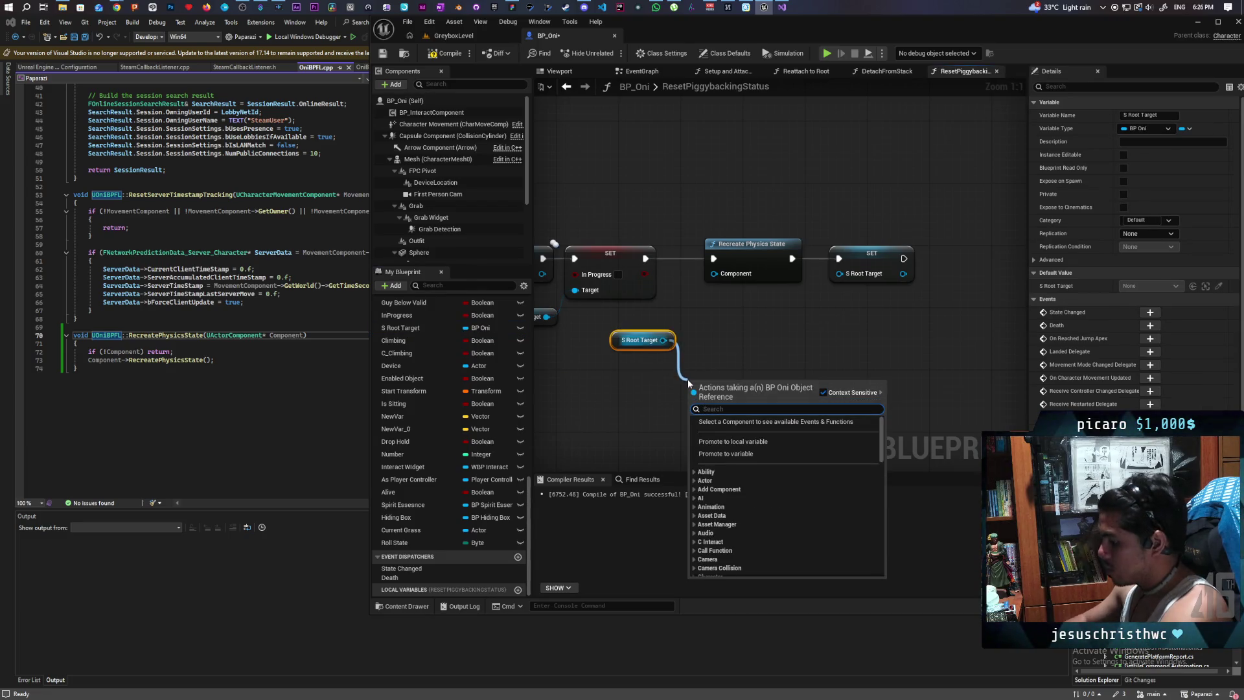
{"action": "type", "text": "get capsule"}
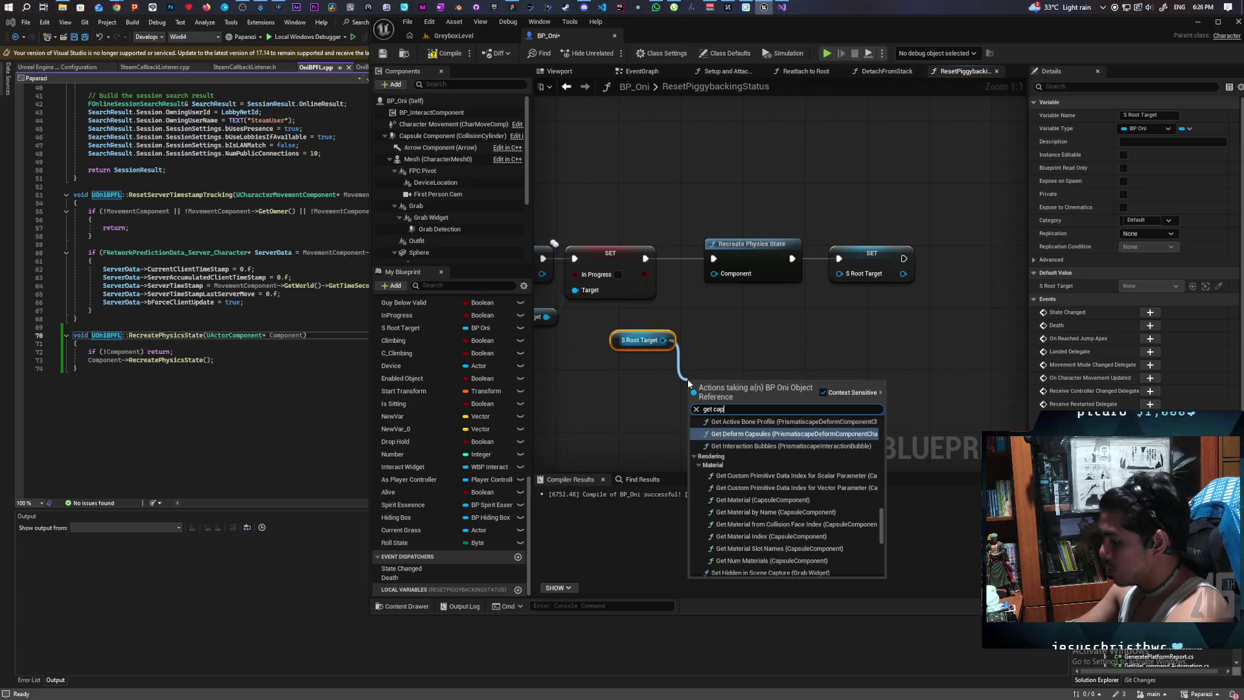
{"action": "left_click", "coordinate": [687, 379]}
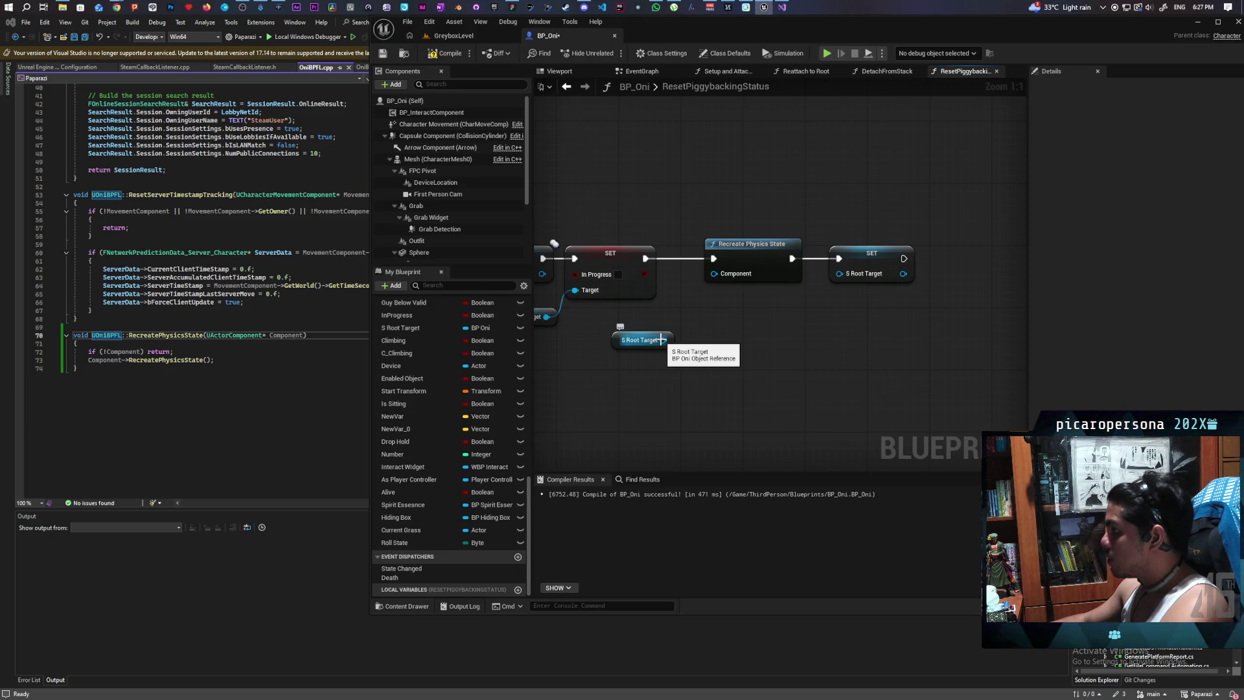
- Feed S Root Target's Capsule Component into Recreate Physics State and save BP_Oni
{"action": "left_click_drag", "start_coordinate": [671, 380], "coordinate": [671, 381]}
{"action": "type", "text": "capsule"}
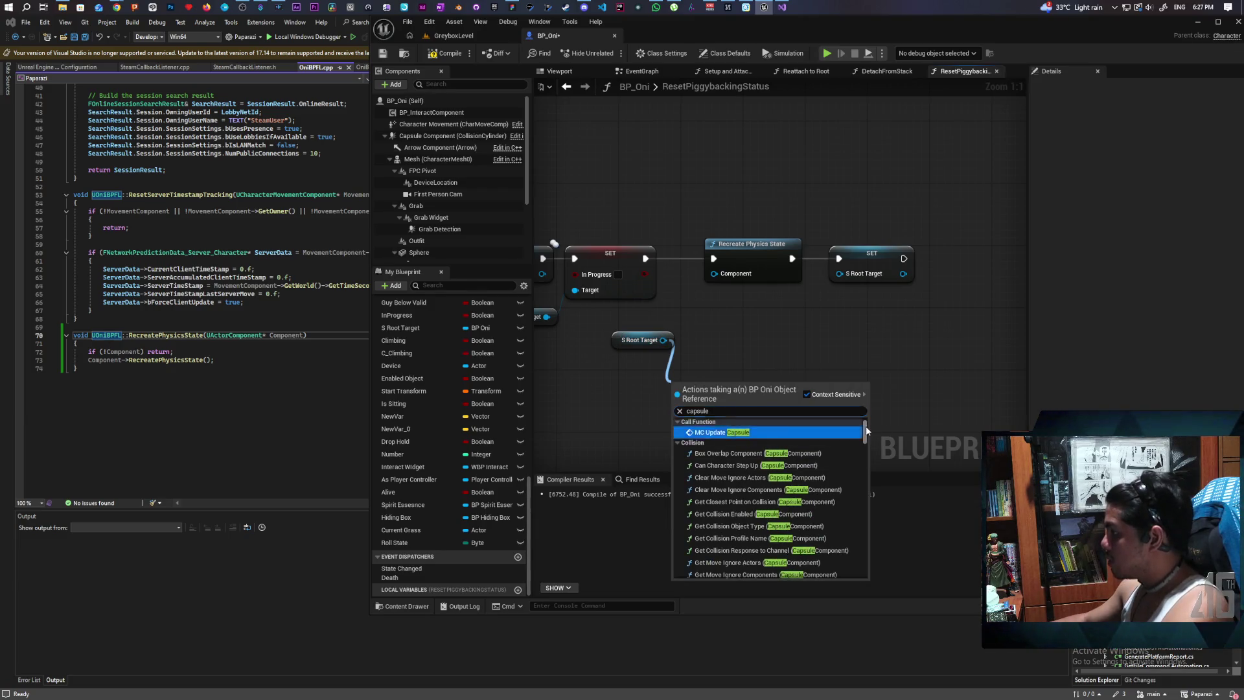
{"action": "left_click_drag", "start_coordinate": [867, 431], "coordinate": [859, 613]}
{"action": "left_click", "coordinate": [763, 574]}
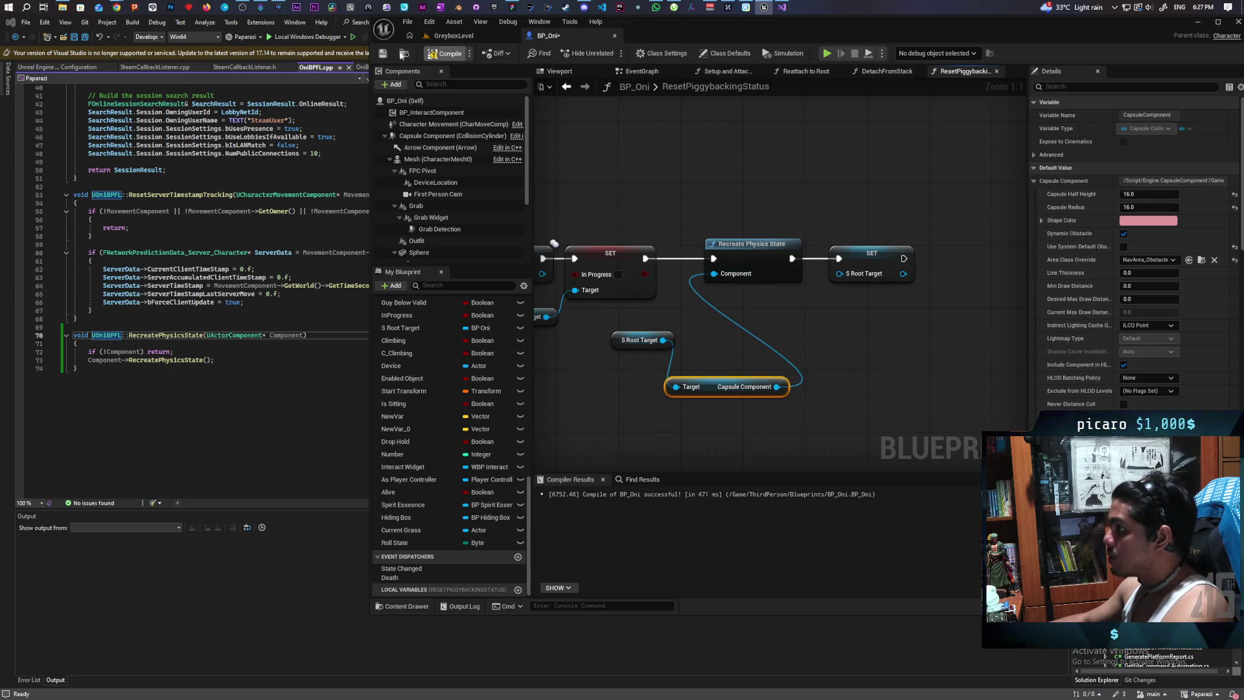
{"action": "left_click", "coordinate": [383, 53]}
{"action": "left_click", "coordinate": [454, 36]}
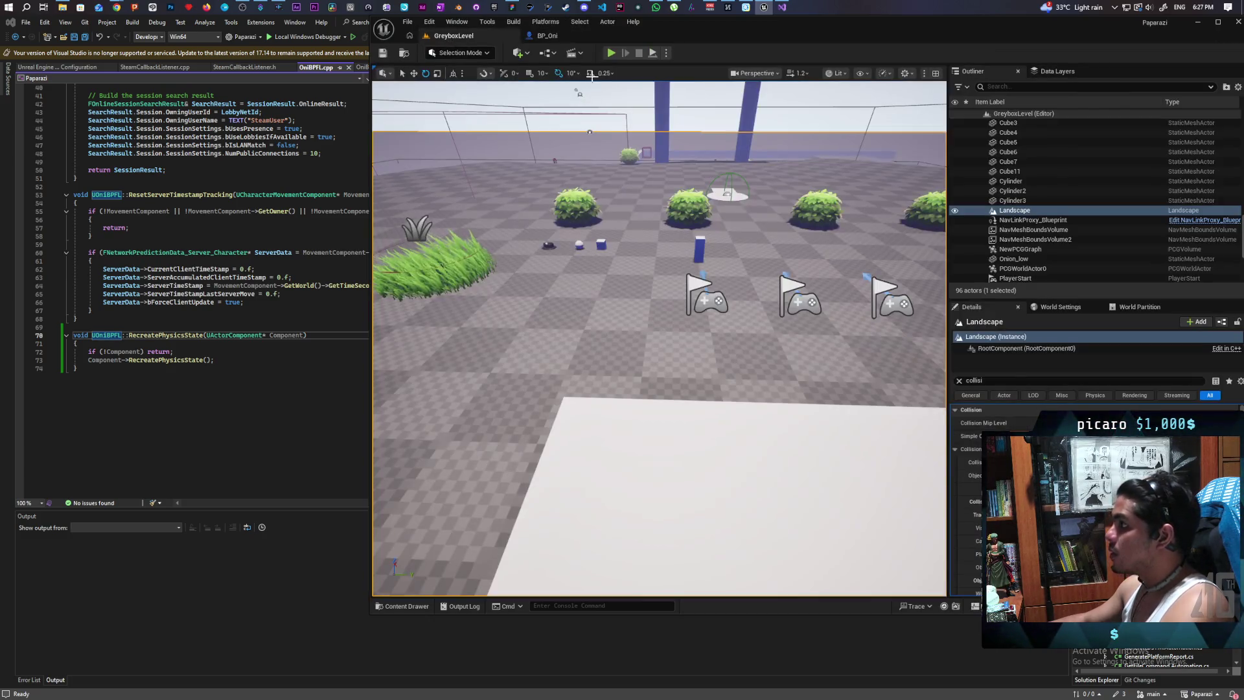
- Start a multiplayer Play In Editor session and walk the client cat into the other cat
{"action": "left_click", "coordinate": [612, 53]}
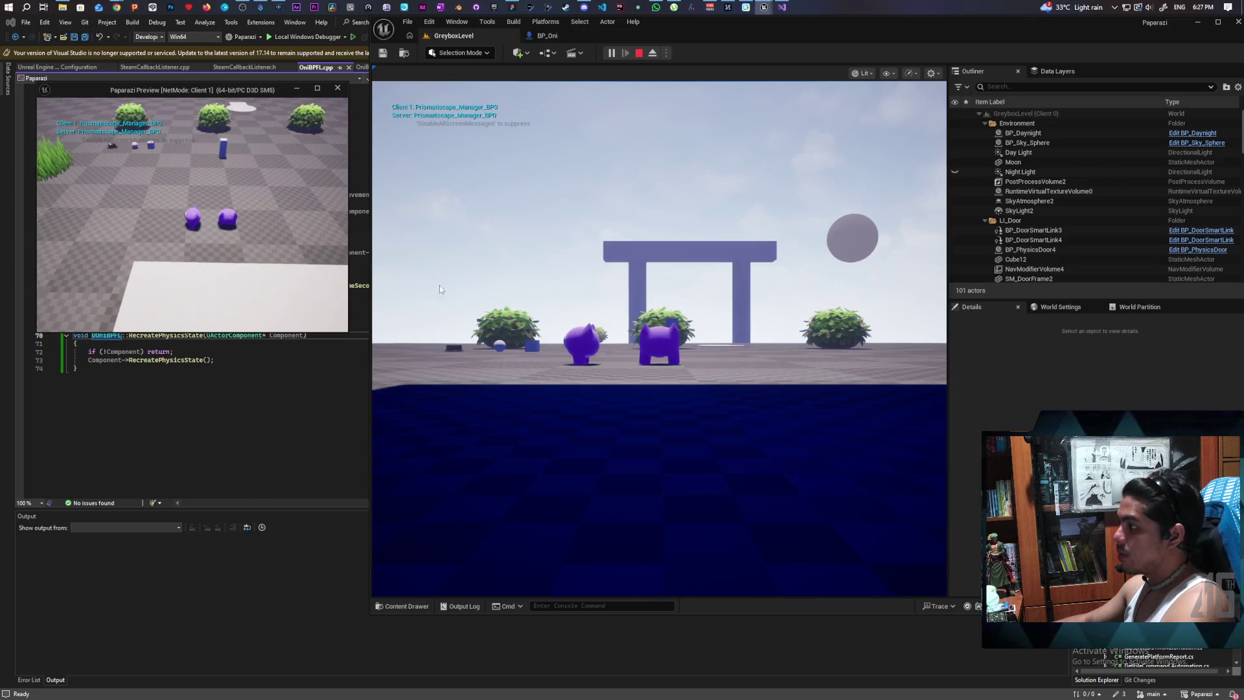
{"action": "left_click", "coordinate": [659, 337]}
{"action": "key", "text": "w"}
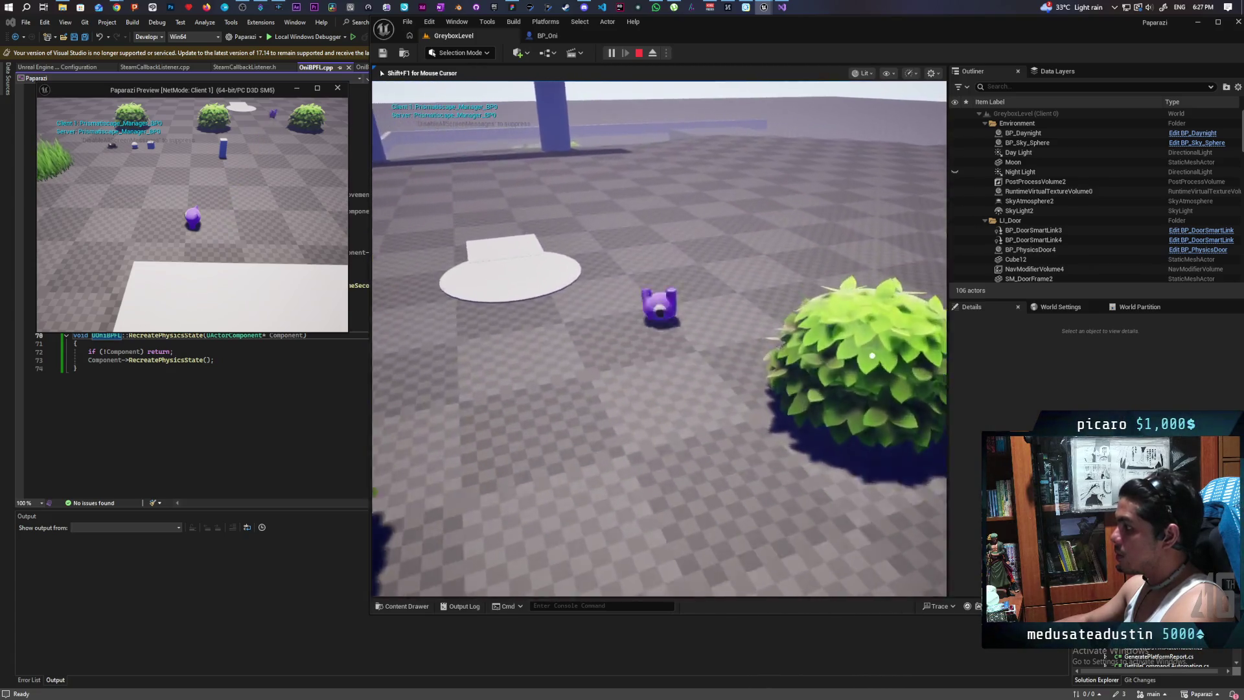
{"action": "key", "text": "w"}
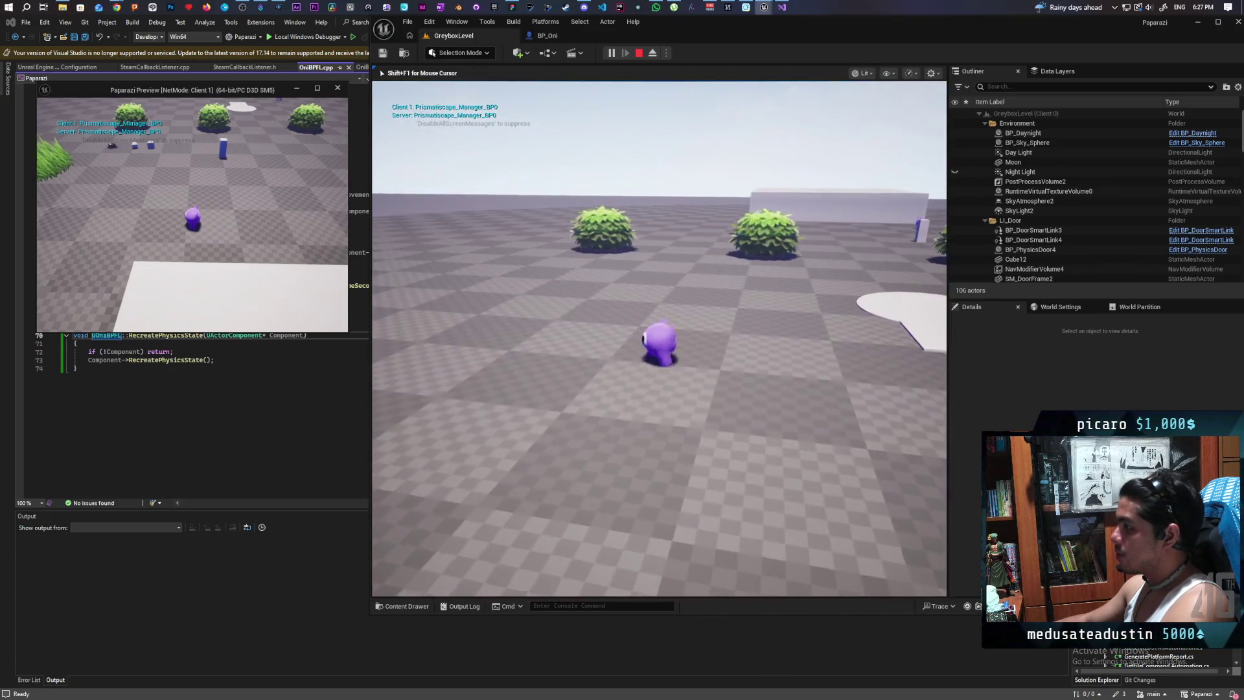
{"action": "key", "text": "w"}
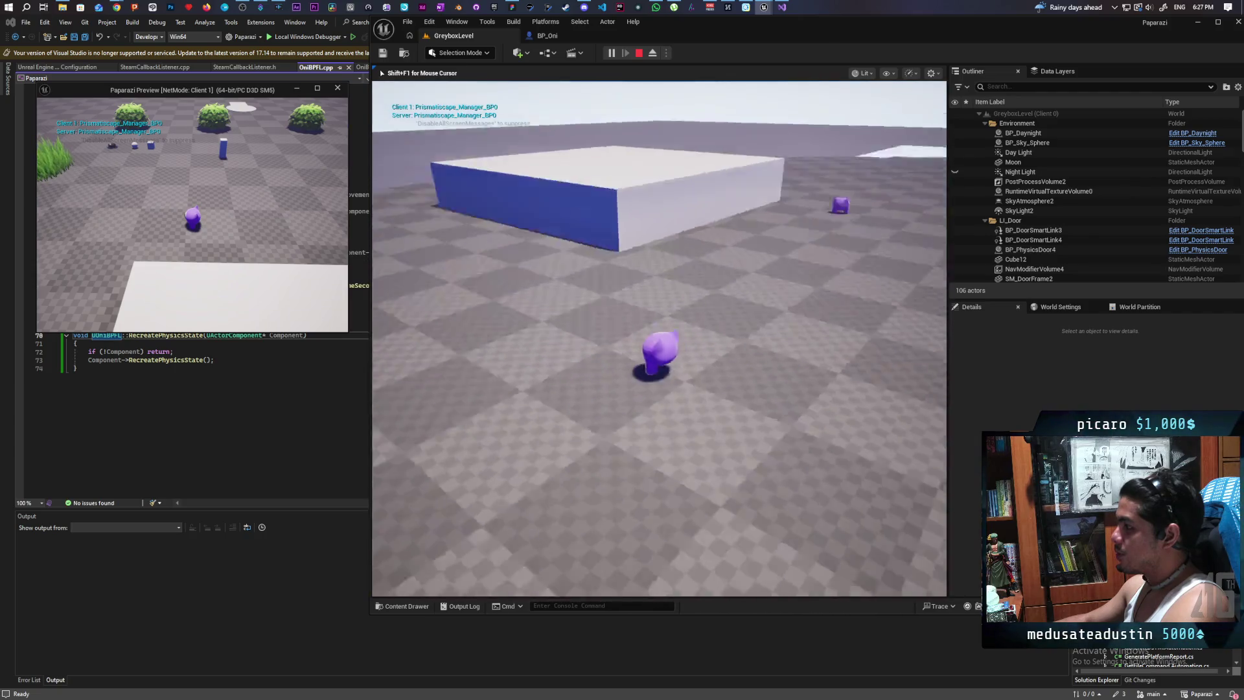
{"action": "key", "text": "w"}
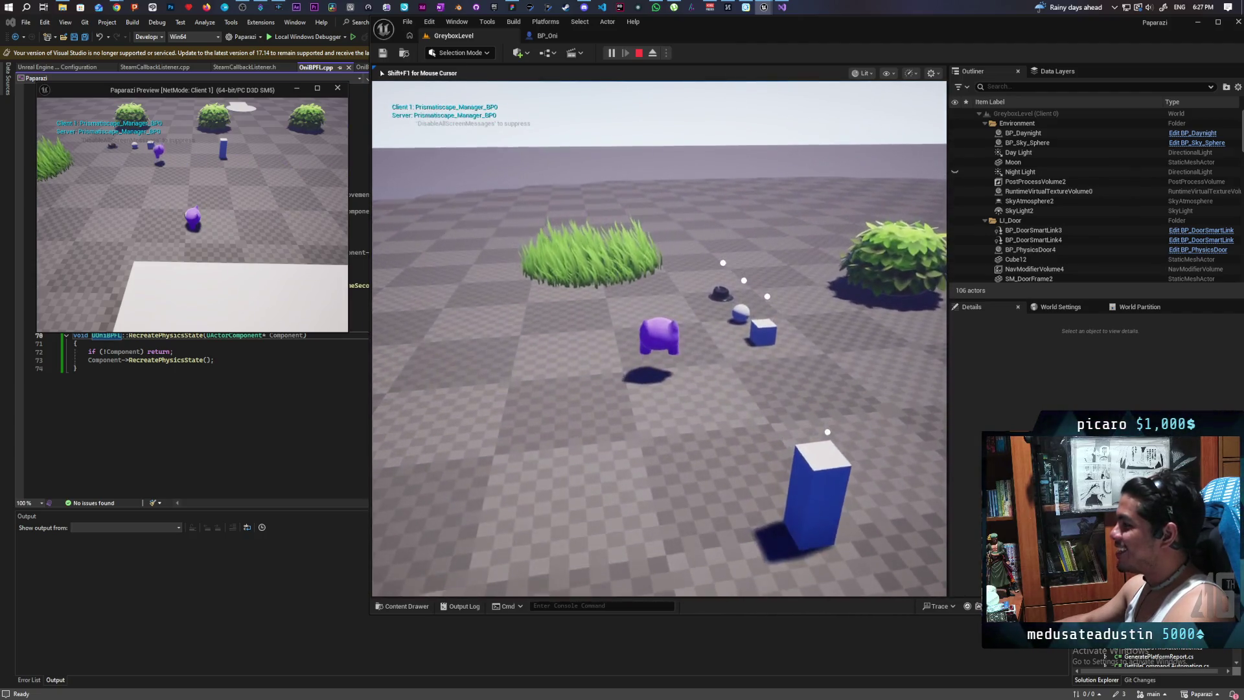
{"action": "key", "text": "w"}
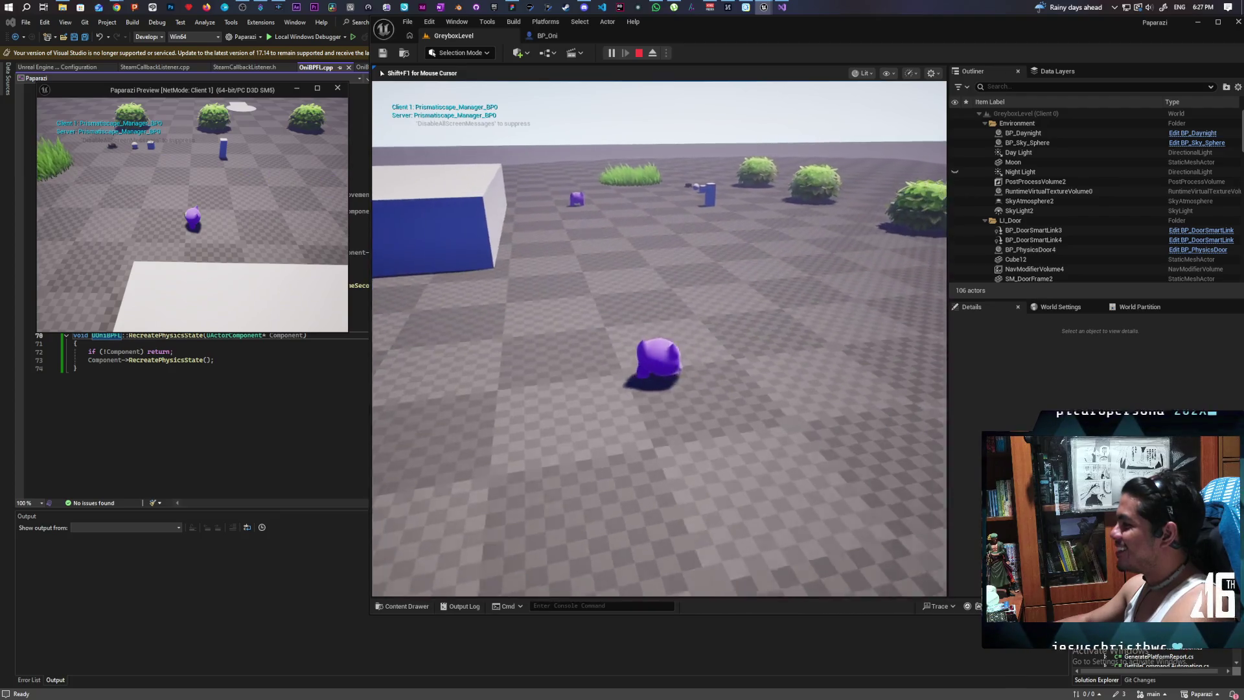
{"action": "key", "text": "w"}
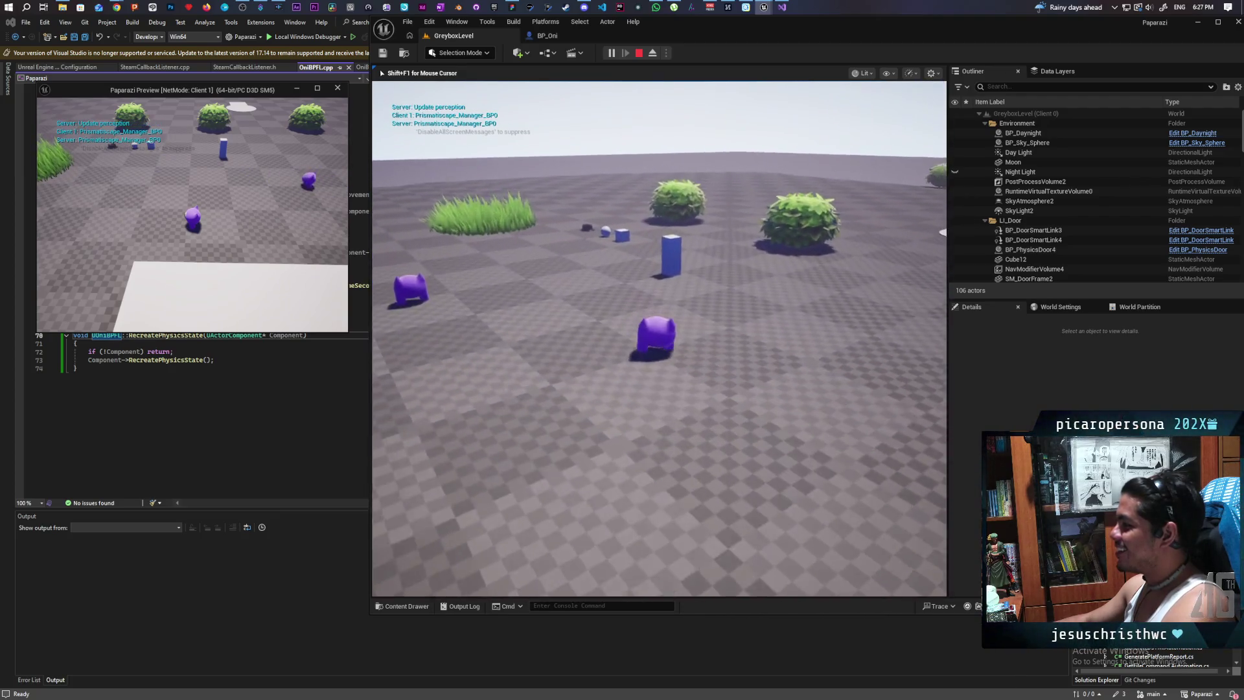
{"action": "key", "text": "w"}
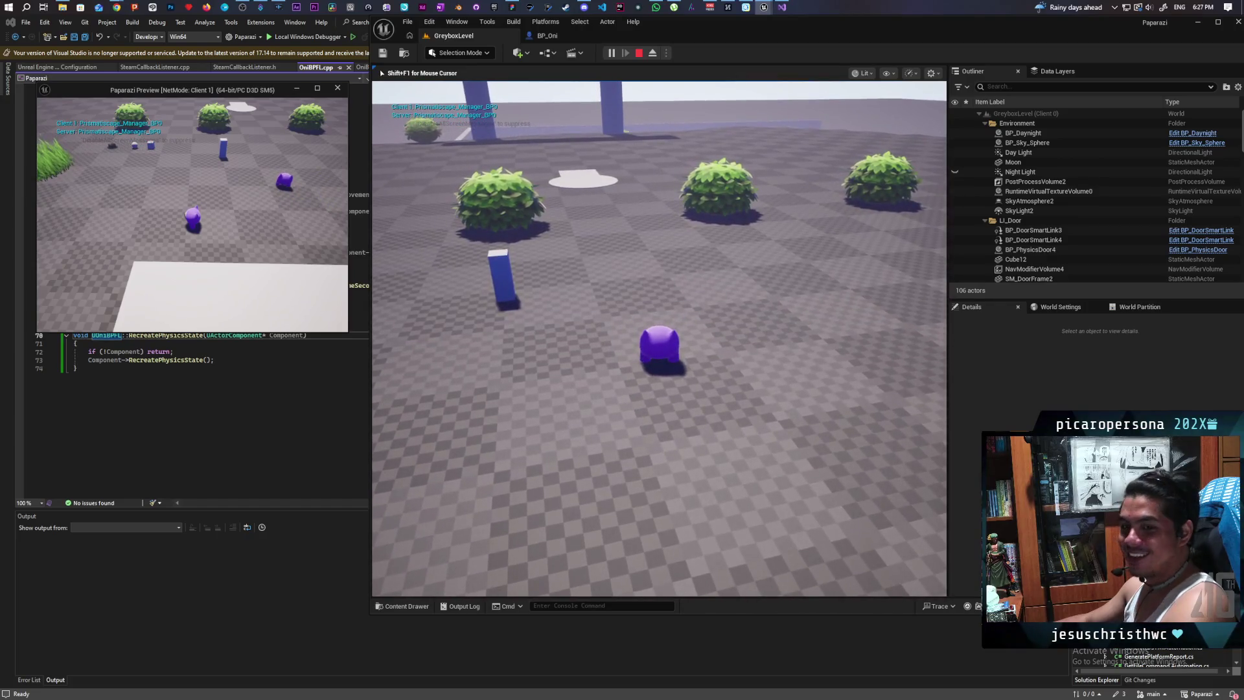
{"action": "key", "text": "w"}
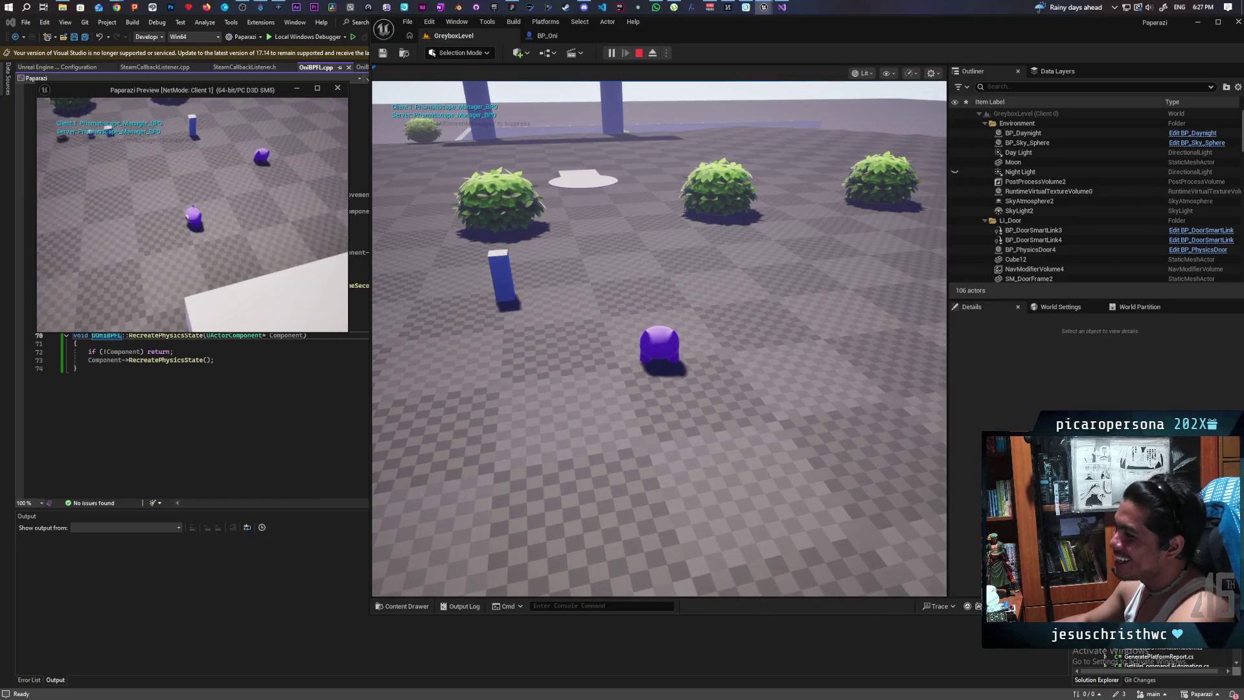
{"action": "key", "text": "w"}
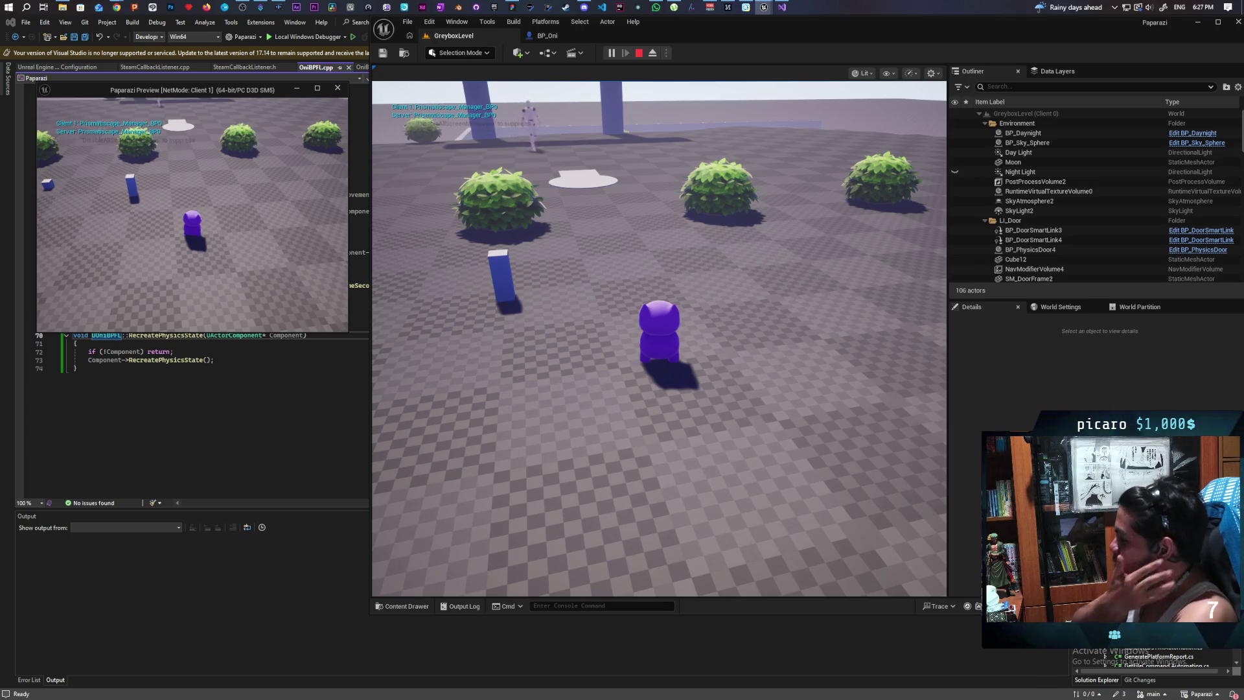
{"action": "key", "text": "s"}
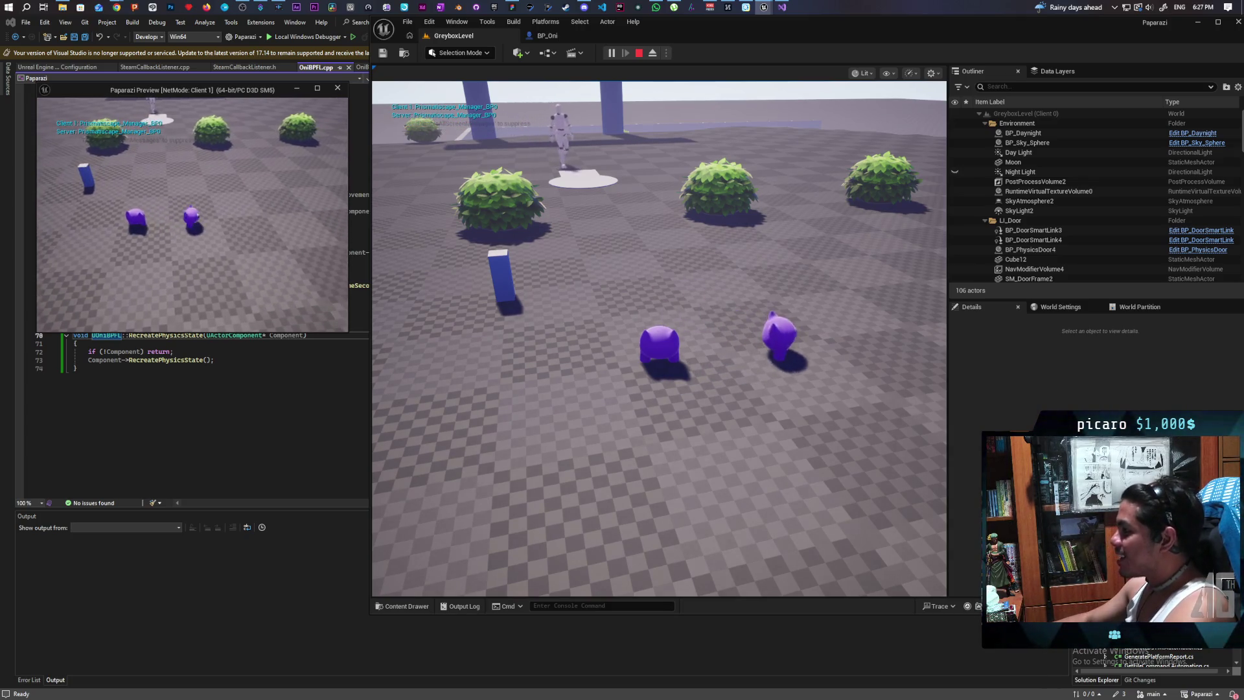
{"action": "key", "text": "w"}
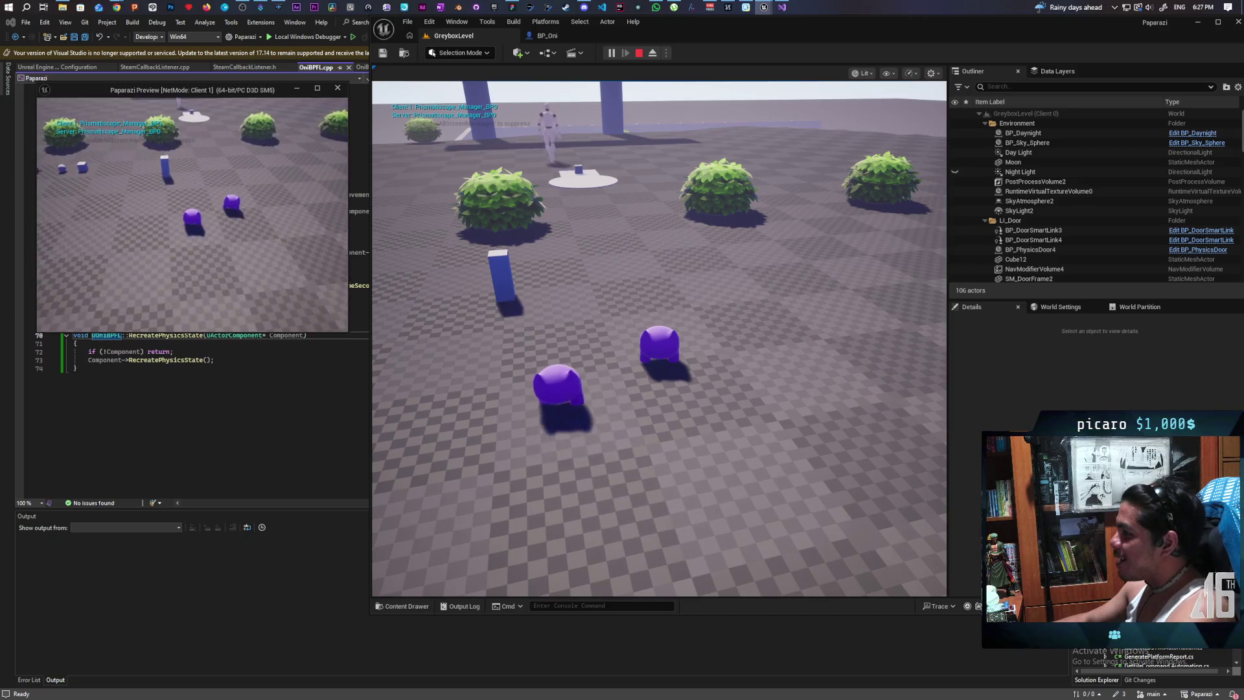
- Walk the server cat into the grass patch and back, then stop the play session
{"action": "left_click", "coordinate": [437, 215]}
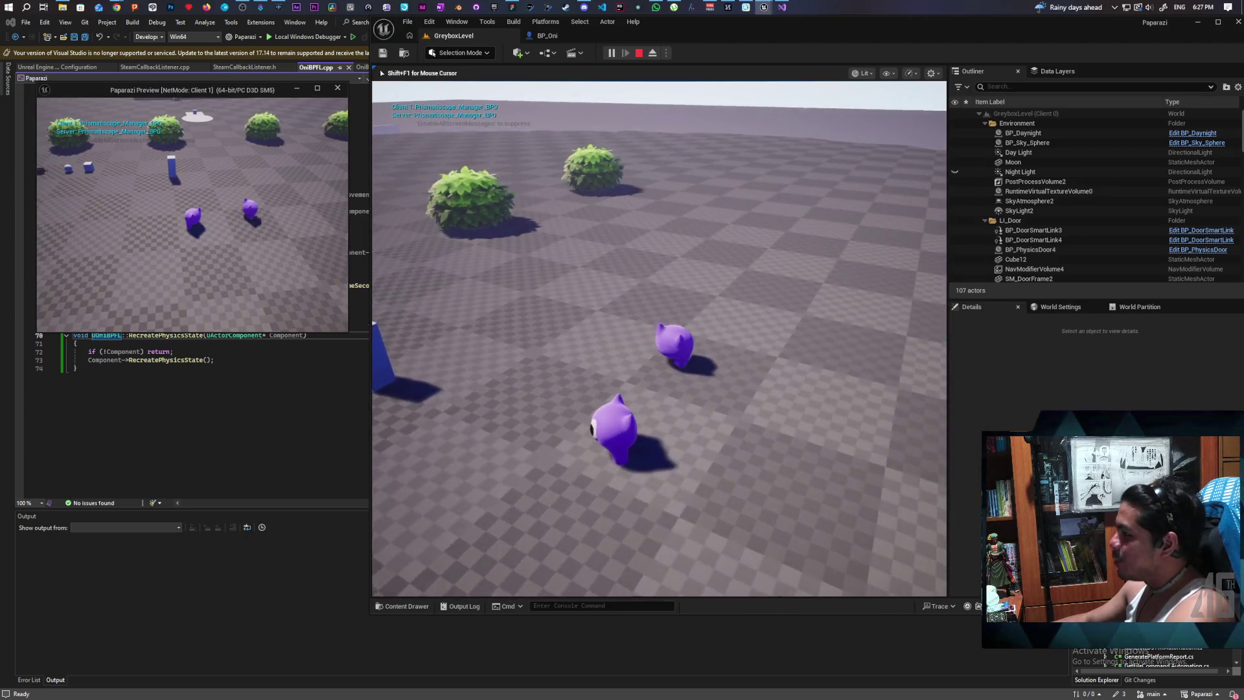
{"action": "key", "text": "w"}
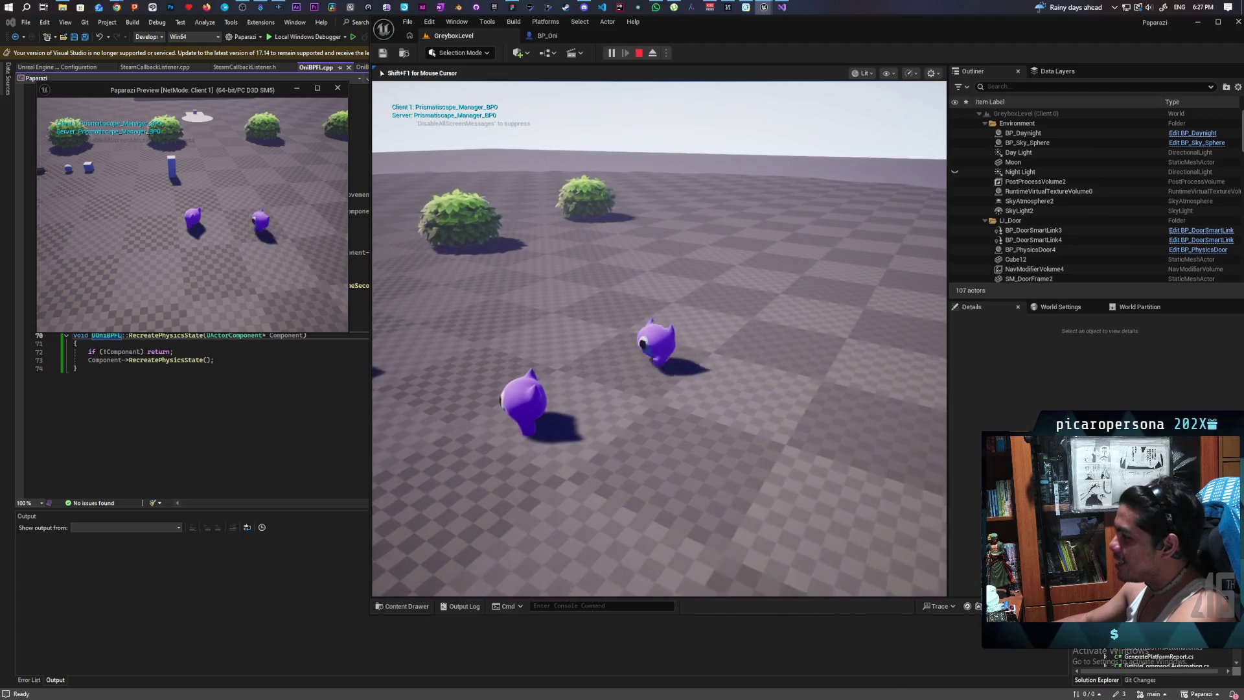
{"action": "key", "text": "w"}
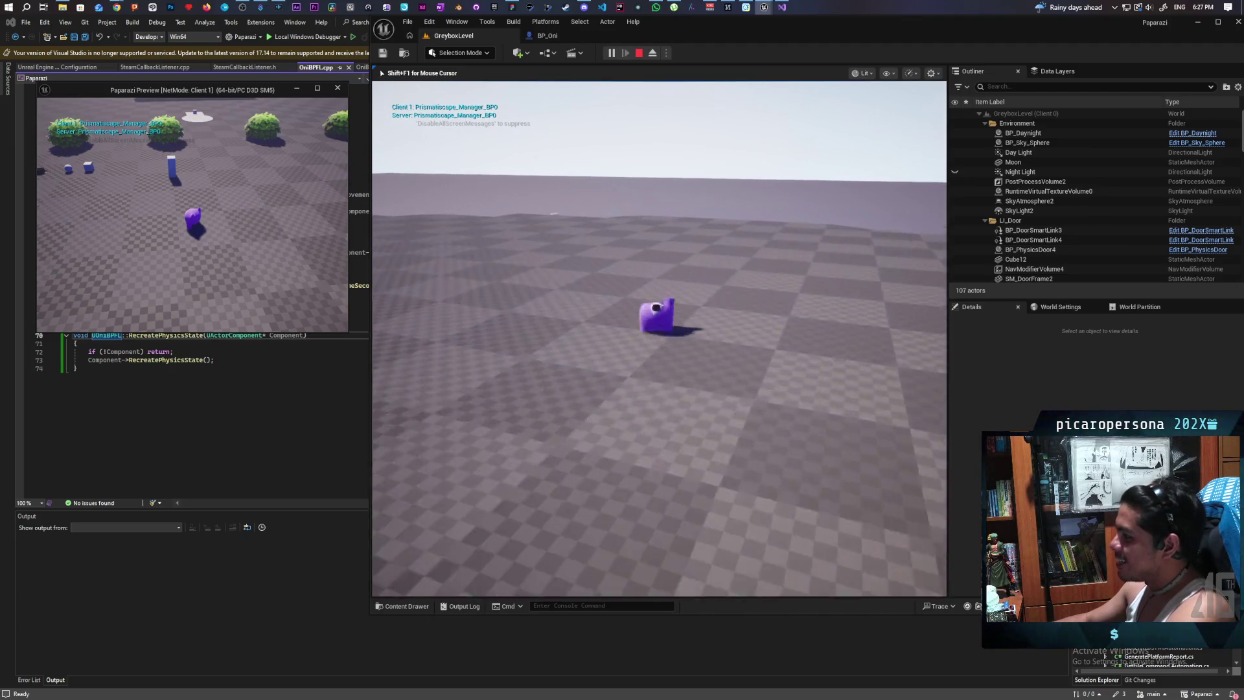
{"action": "key", "text": "w"}
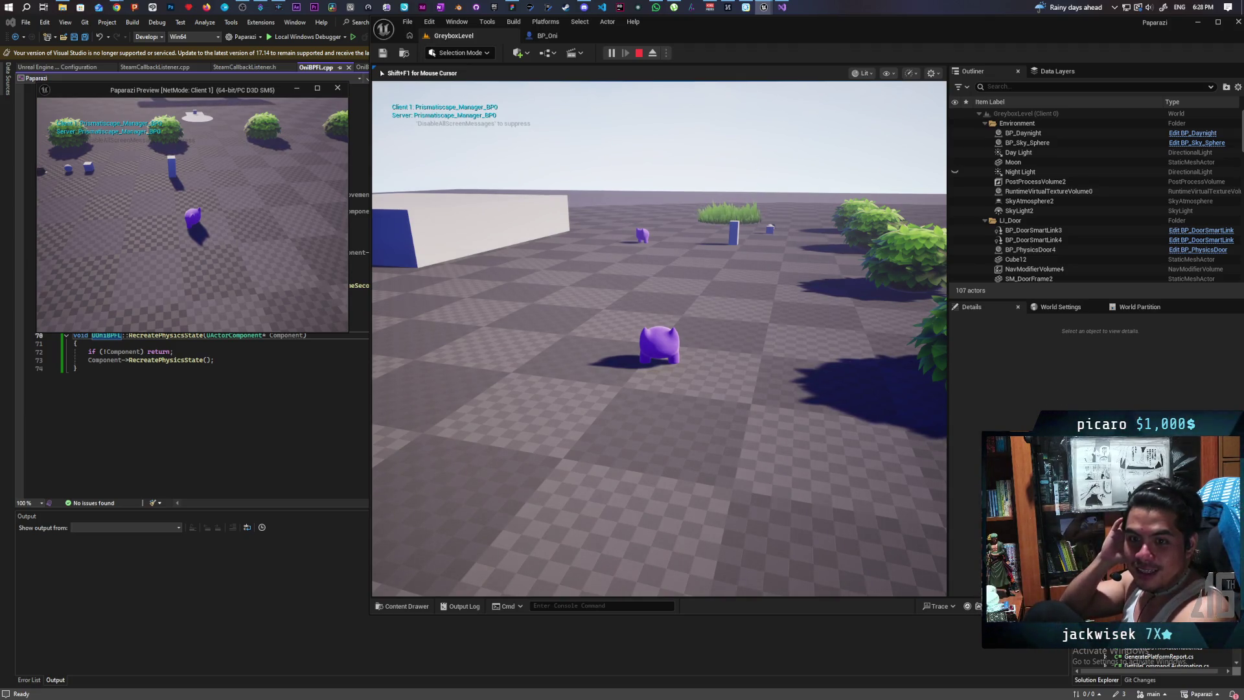
{"action": "key", "text": "w"}
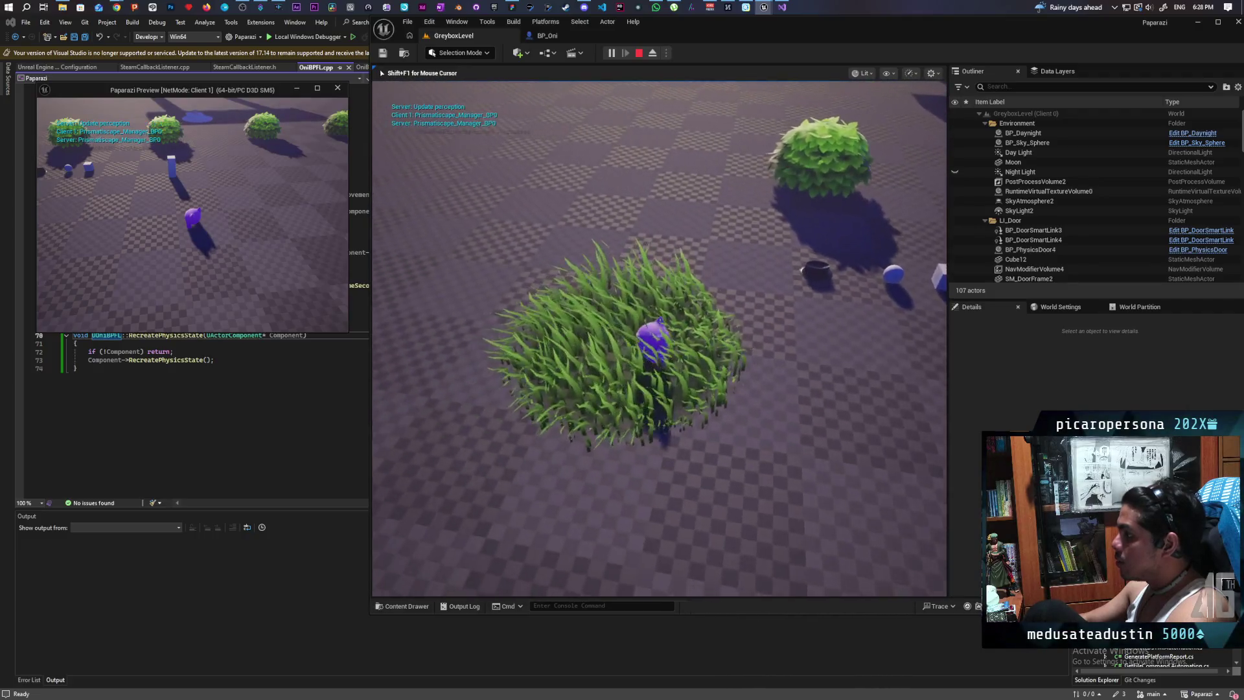
{"action": "key", "text": "s"}
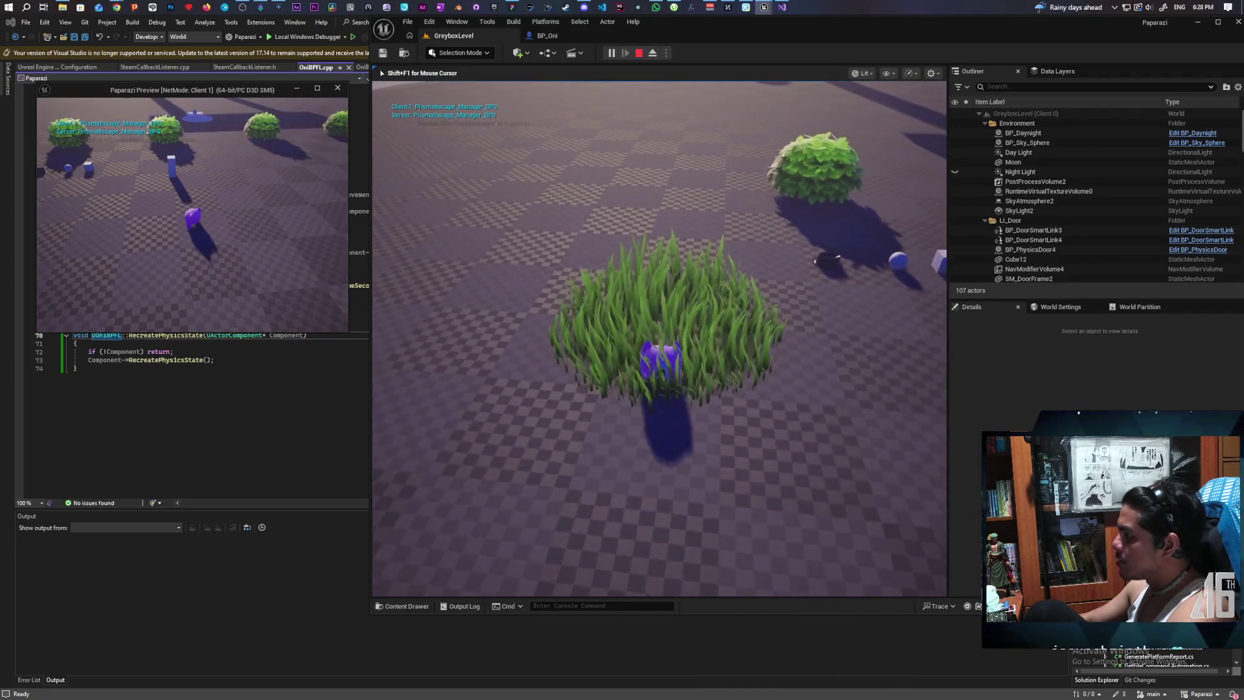
{"action": "key", "text": "s"}
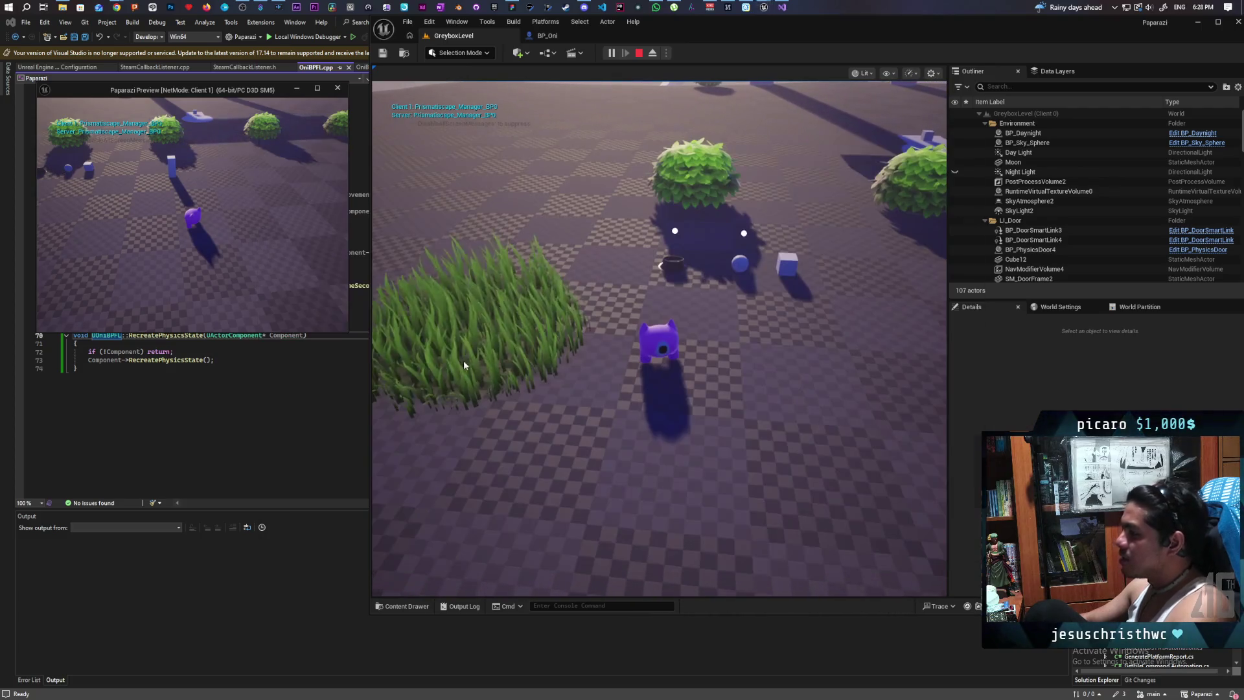
{"action": "key", "text": "w"}
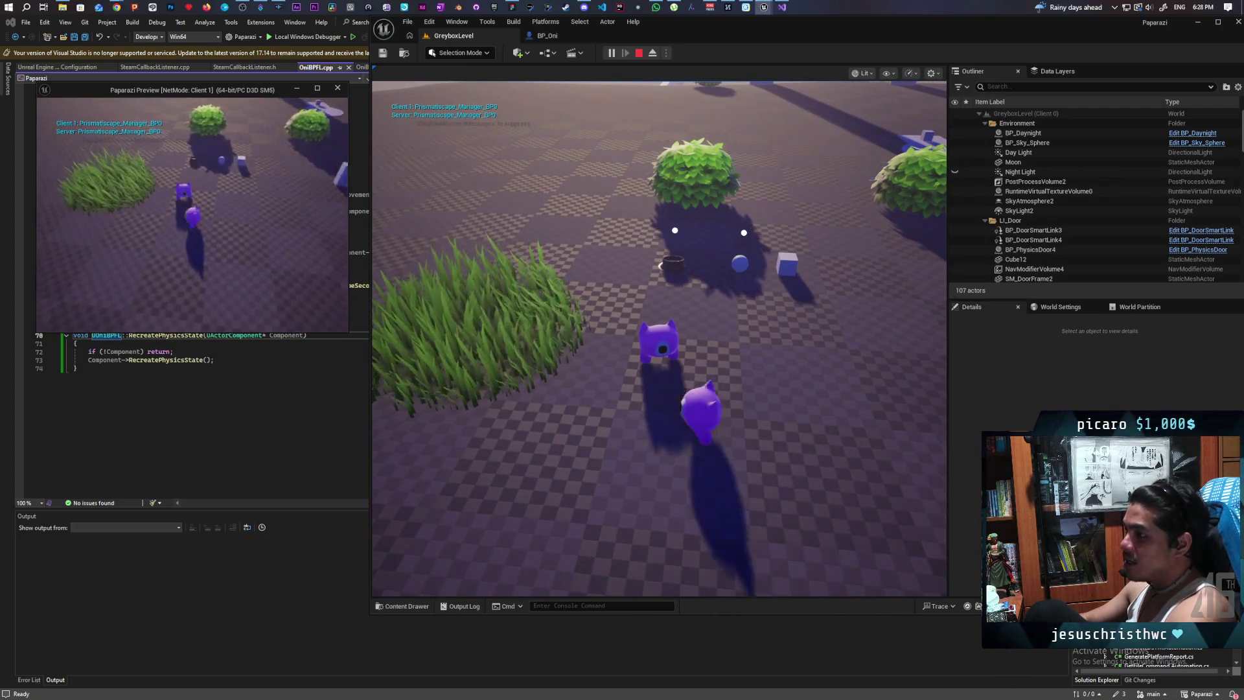
{"action": "key", "text": "a"}
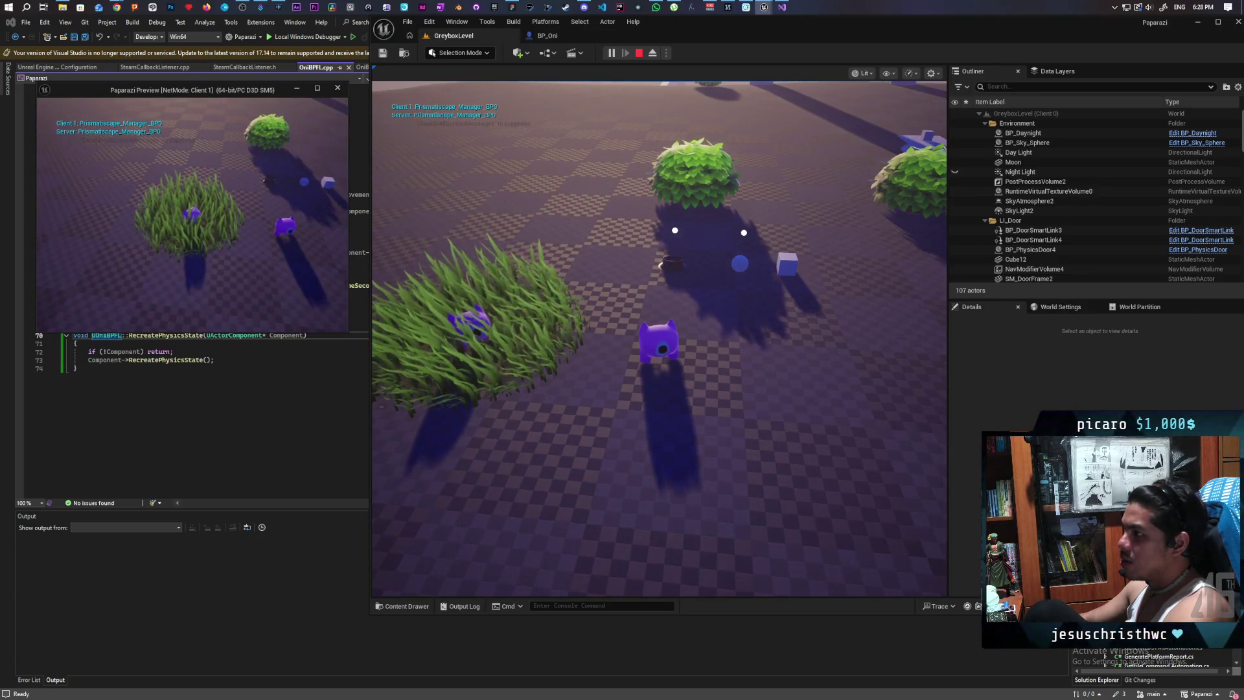
{"action": "key", "text": "Escape"}
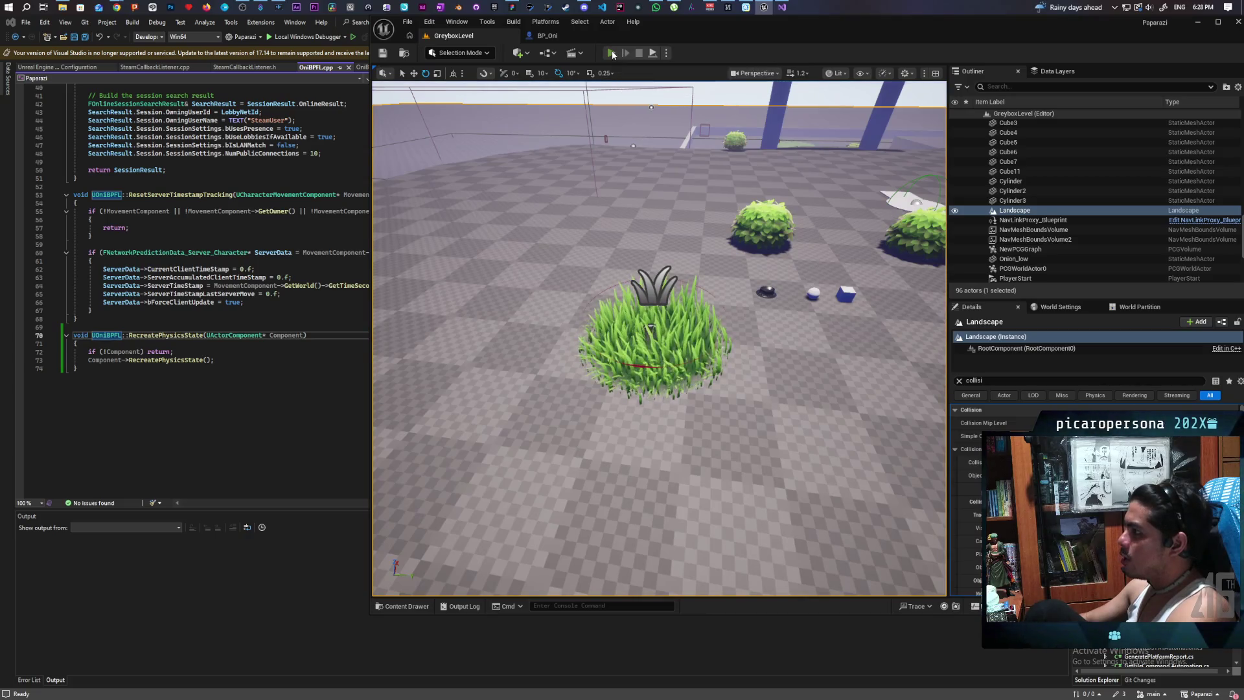
{"action": "left_click", "coordinate": [612, 53]}
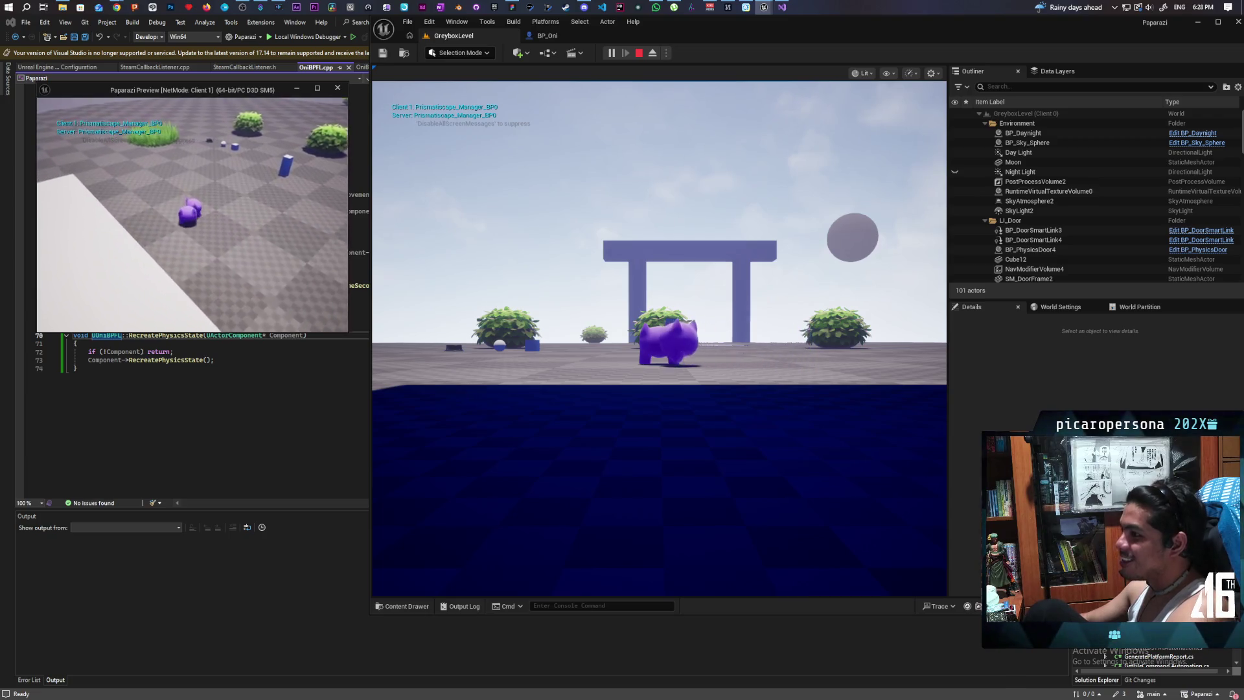
{"action": "key", "text": "w"}
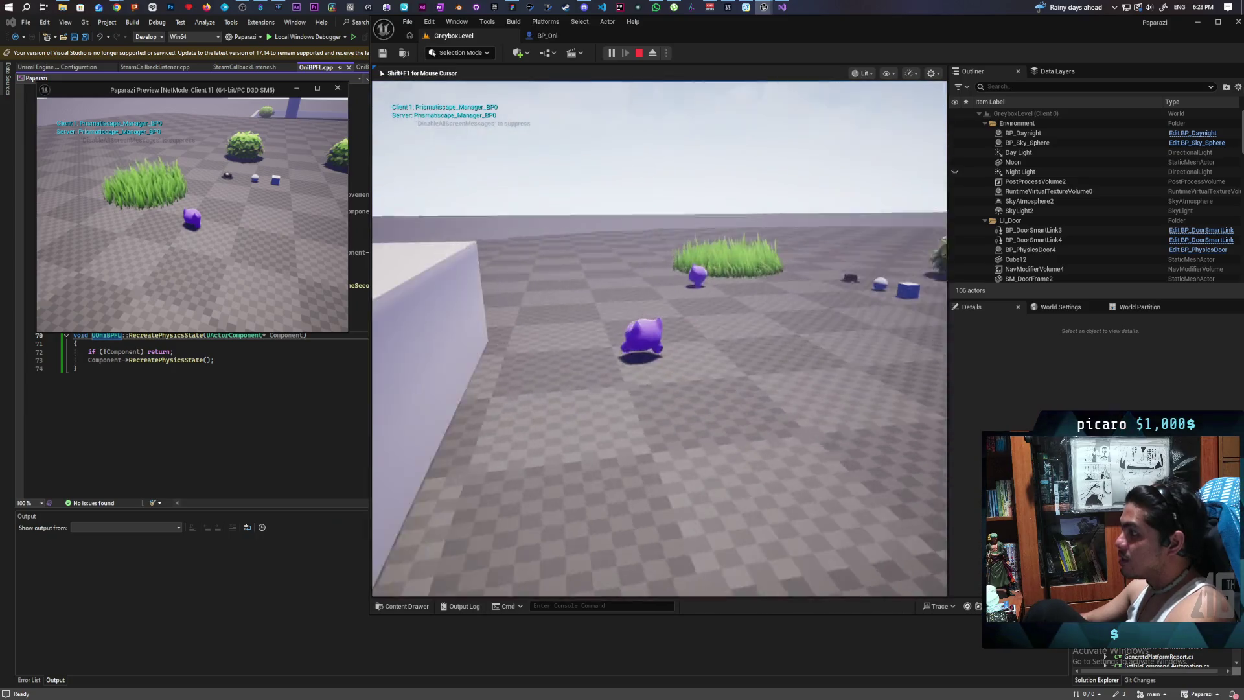
{"action": "key", "text": "w"}
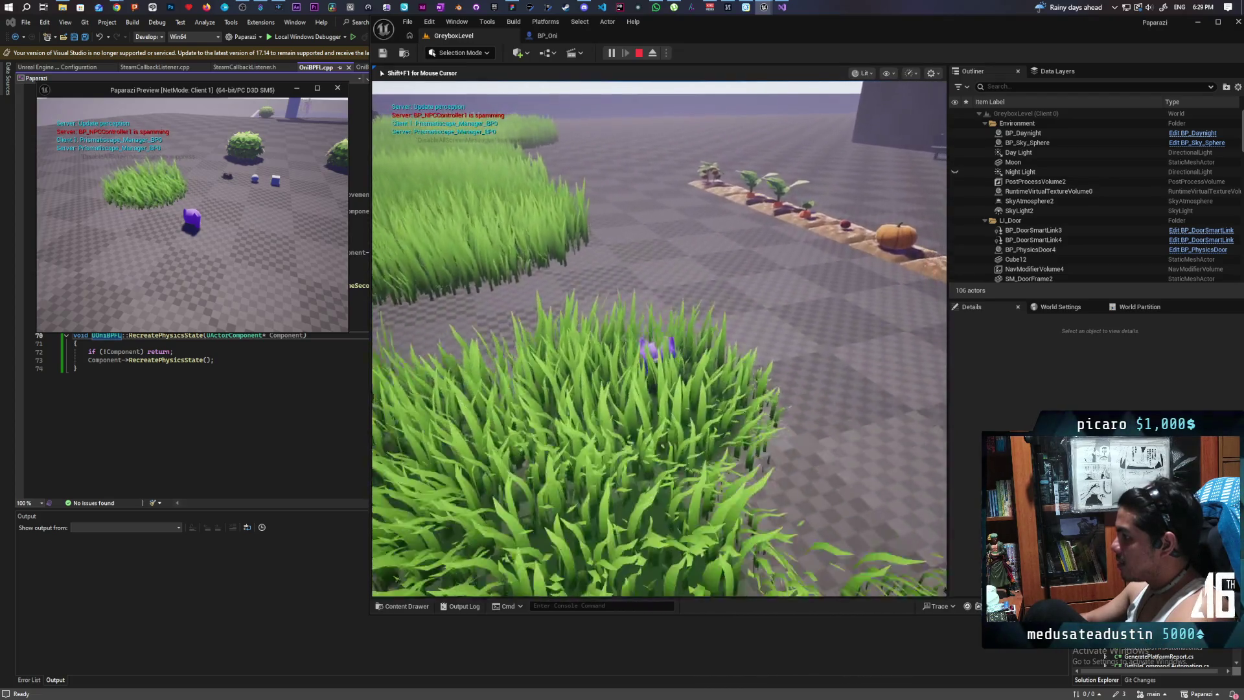
{"action": "key", "text": "Escape"}
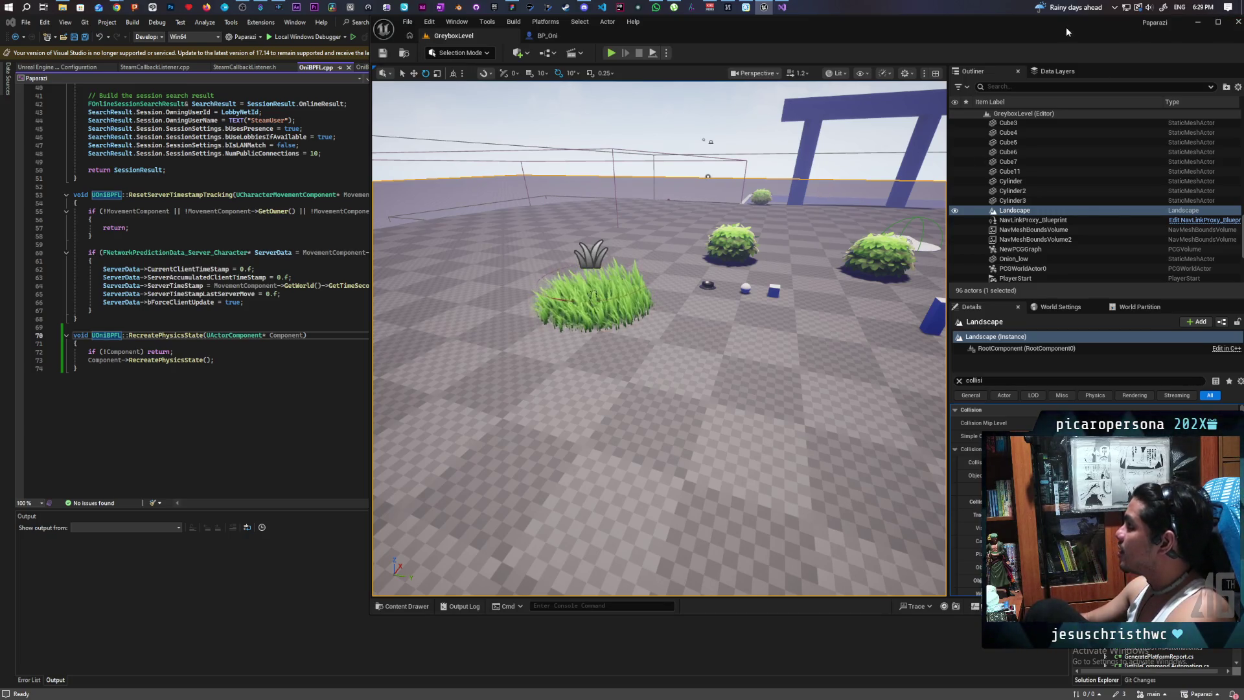
- Close the Unreal Editor and build the Paparazi project from Visual Studio's Solution Explorer
{"action": "left_click_drag", "start_coordinate": [1066, 26], "coordinate": [940, 58]}
{"action": "left_click", "coordinate": [1086, 57]}
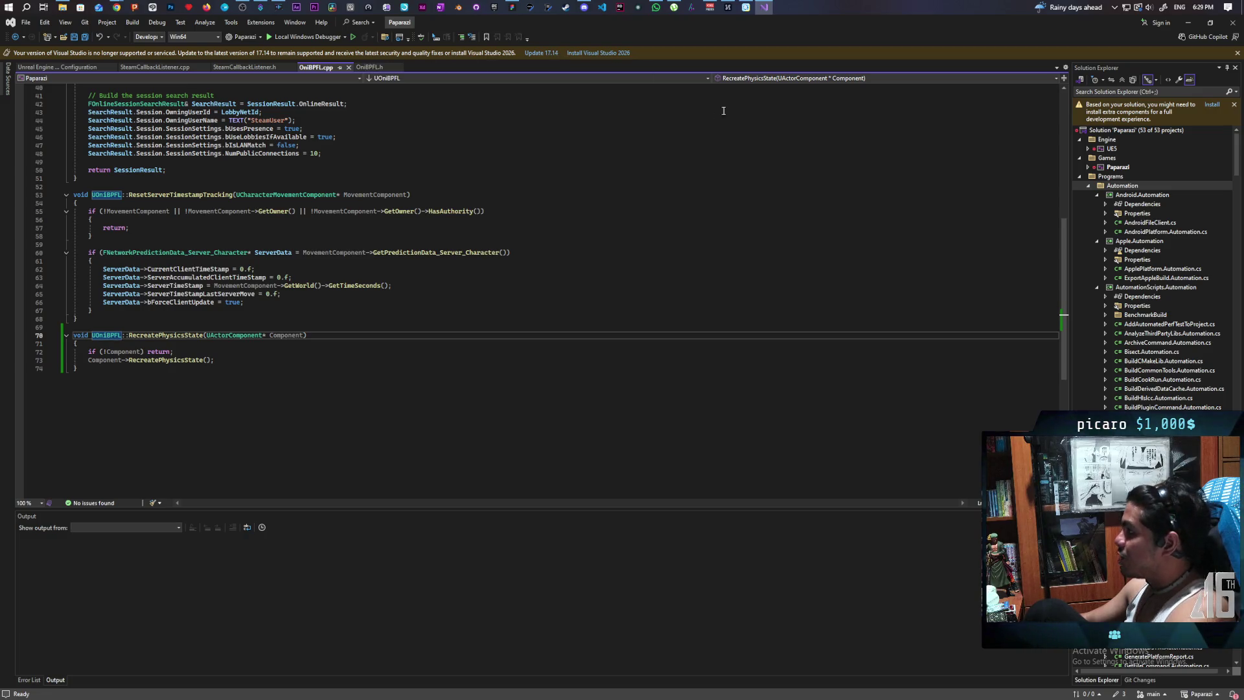
{"action": "left_click", "coordinate": [1118, 168]}
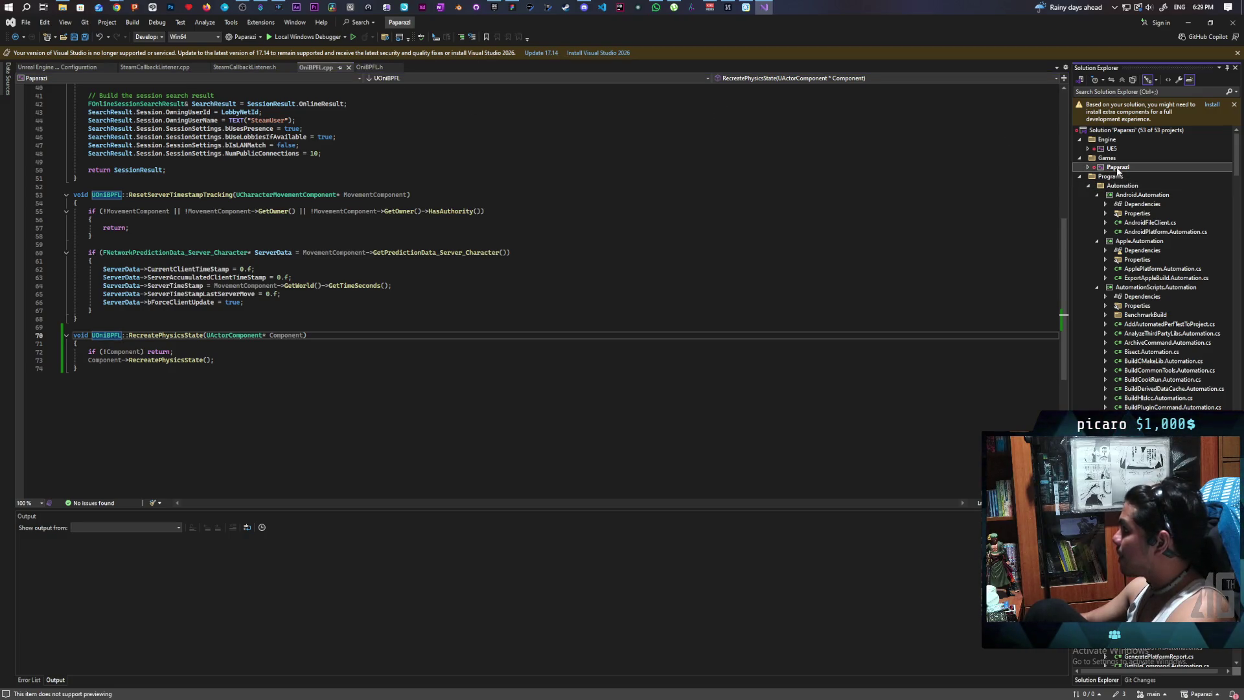
{"action": "right_click", "coordinate": [1109, 169]}
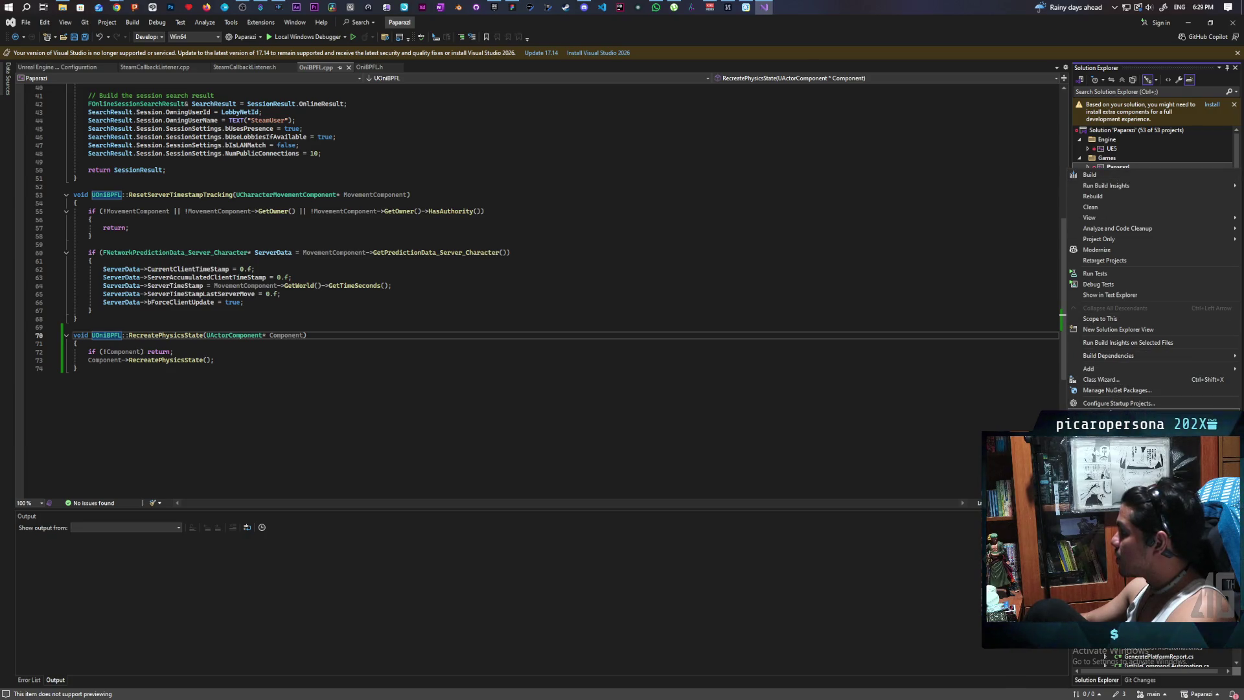
{"action": "key", "text": "Escape"}
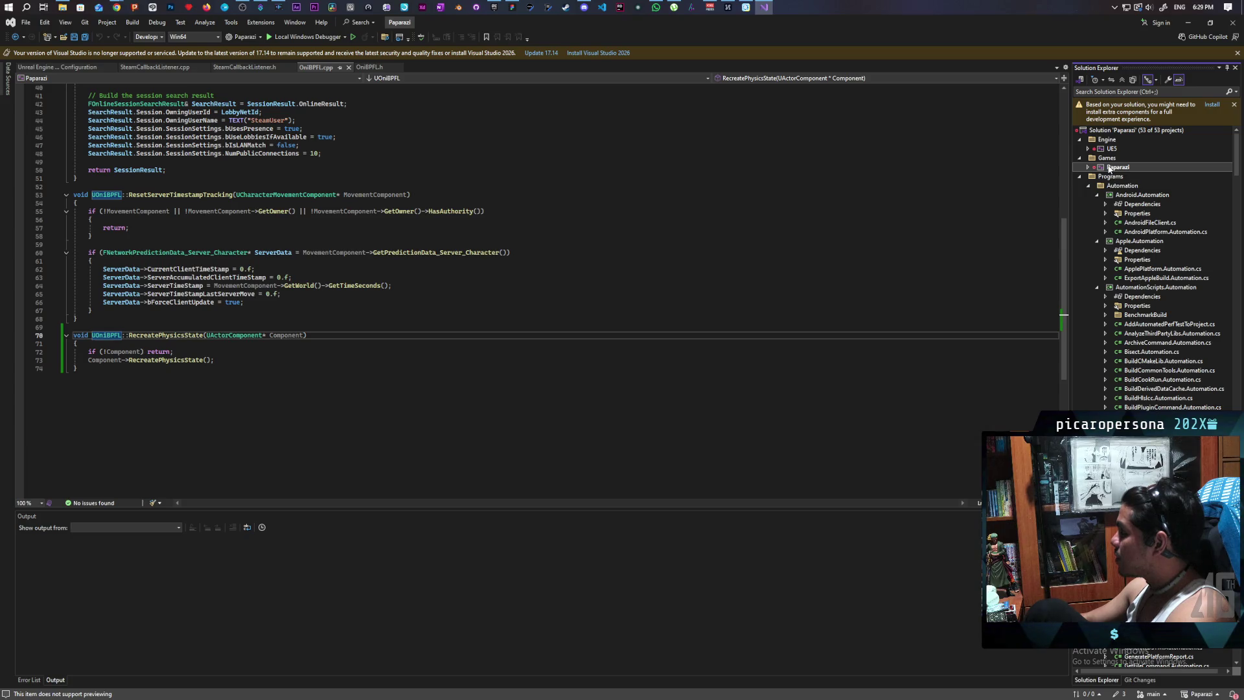
{"action": "right_click", "coordinate": [1109, 168]}
{"action": "left_click", "coordinate": [1125, 171]}
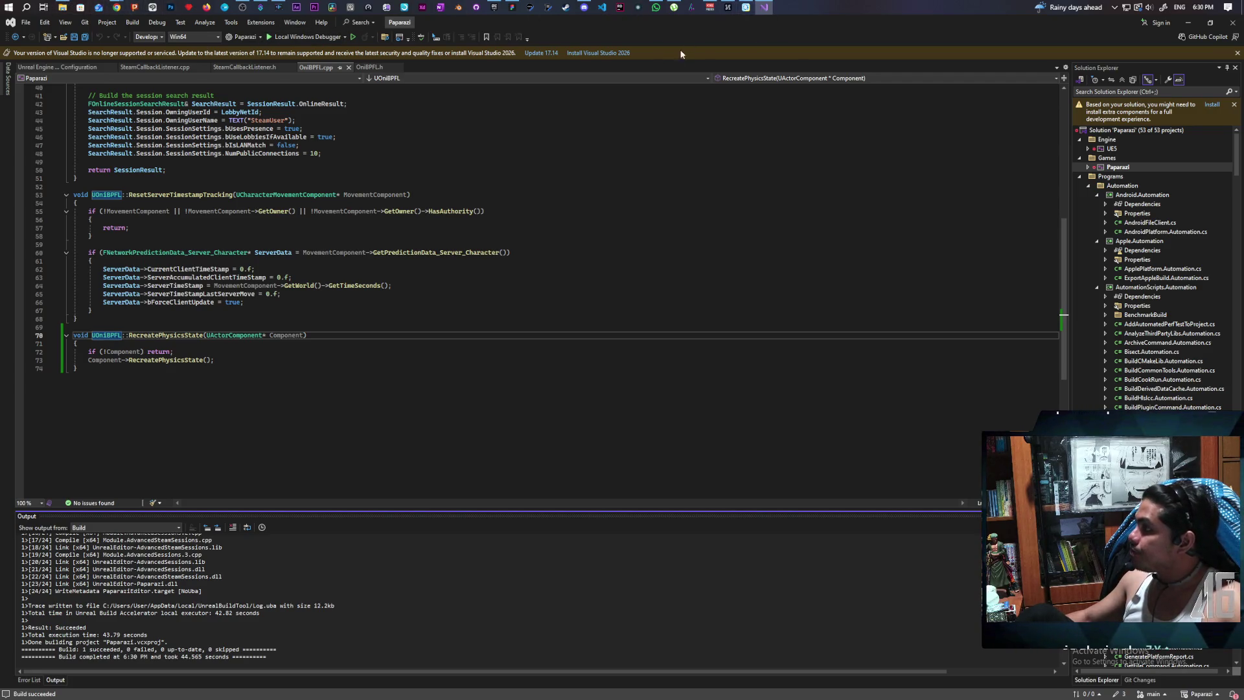
{"action": "mouse_move", "coordinate": [548, 7]}
{"action": "left_click", "coordinate": [522, 49]}
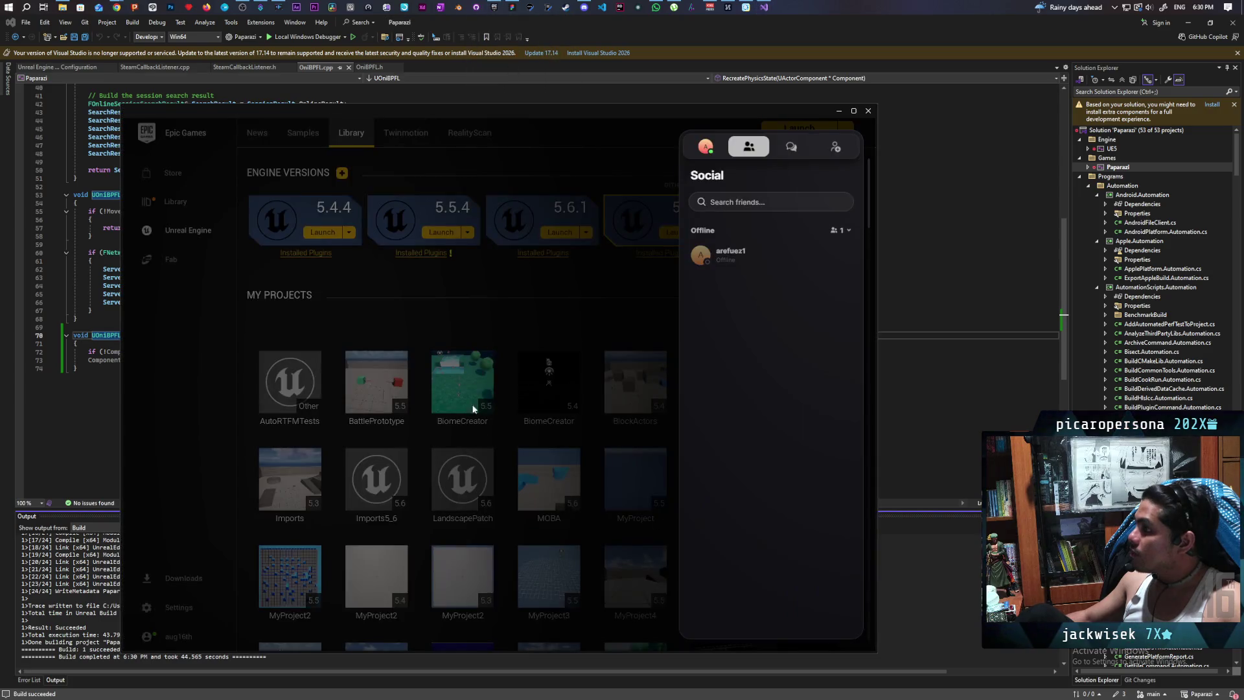
- Hide the launcher's Social panel and launch the 5.7 Paparazi project from the Library
{"action": "left_click", "coordinate": [473, 408]}
{"action": "scroll", "coordinate": [462, 481], "scroll_direction": "down", "scroll_amount": 5}
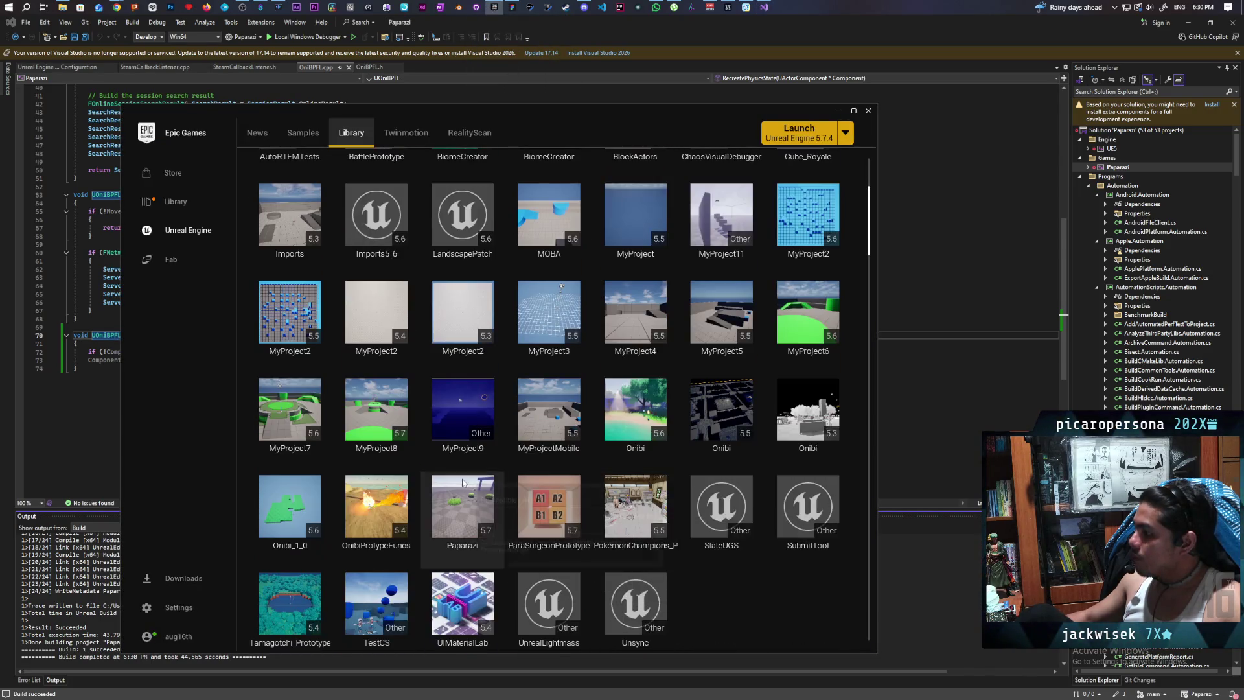
{"action": "double_click", "coordinate": [463, 481]}
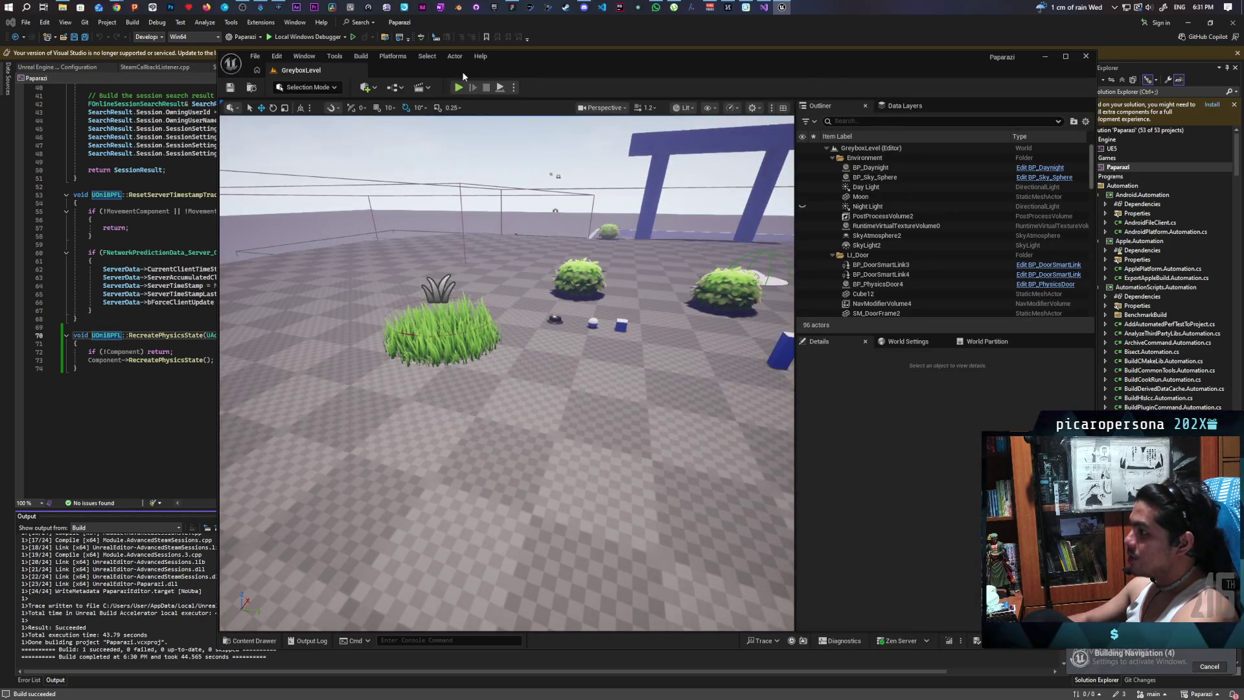
- Start a Play In Editor session with Alt+P and walk the server character into the grass
{"action": "key", "text": "alt+p"}
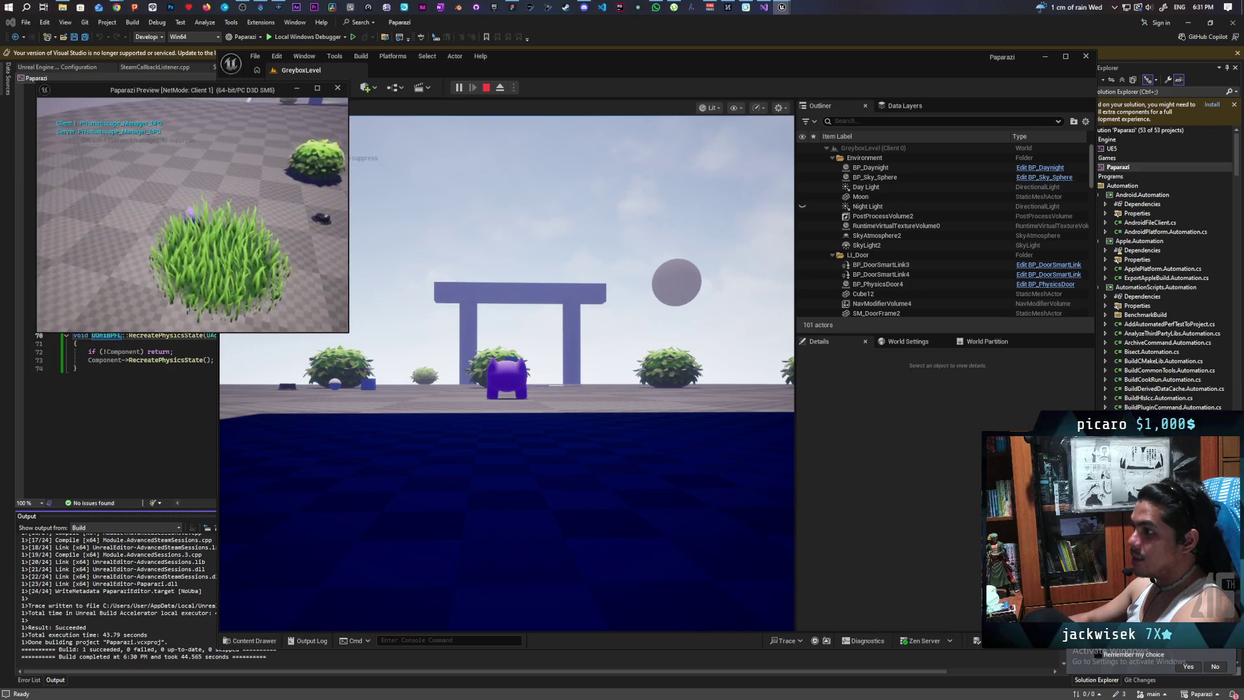
{"action": "key", "text": "alt+Tab"}
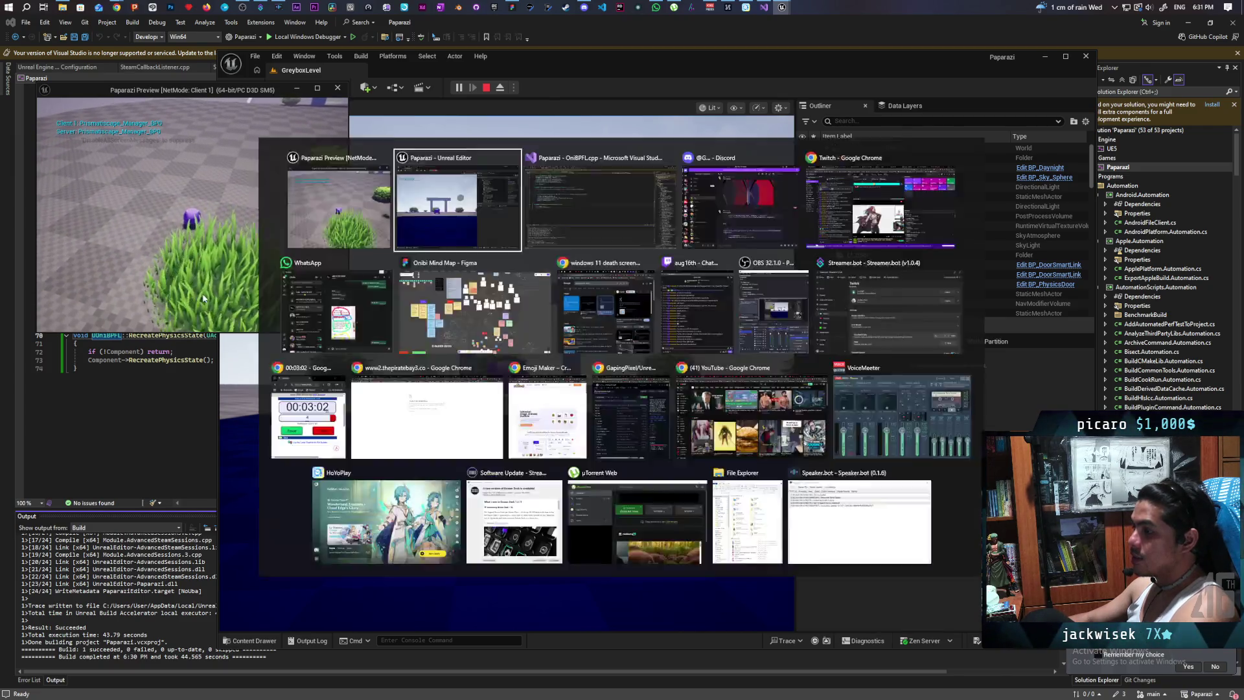
{"action": "key", "text": "w"}
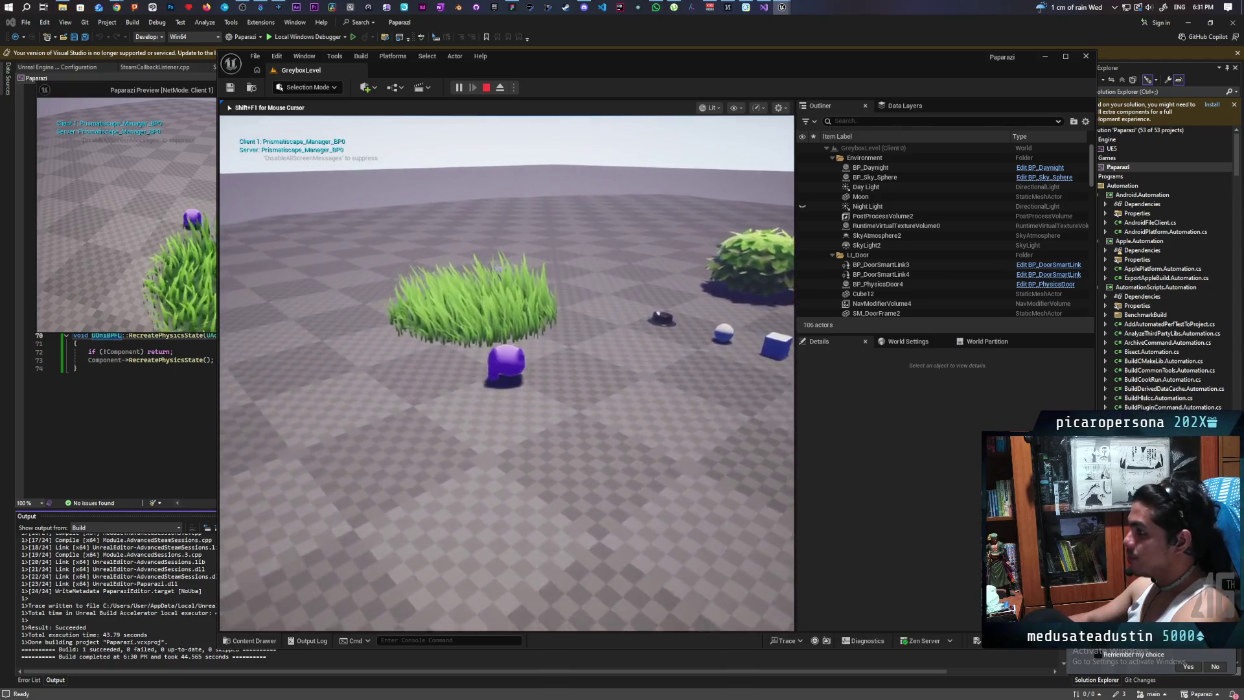
{"action": "key", "text": "w"}
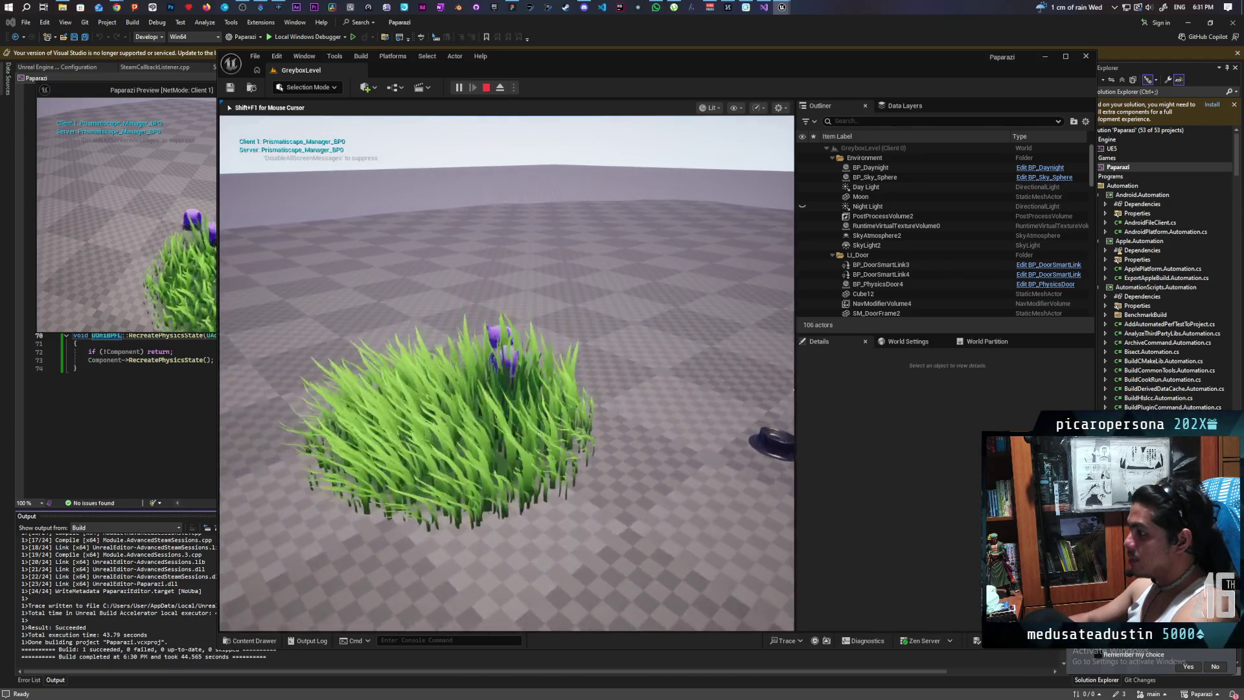
{"action": "key", "text": "w"}
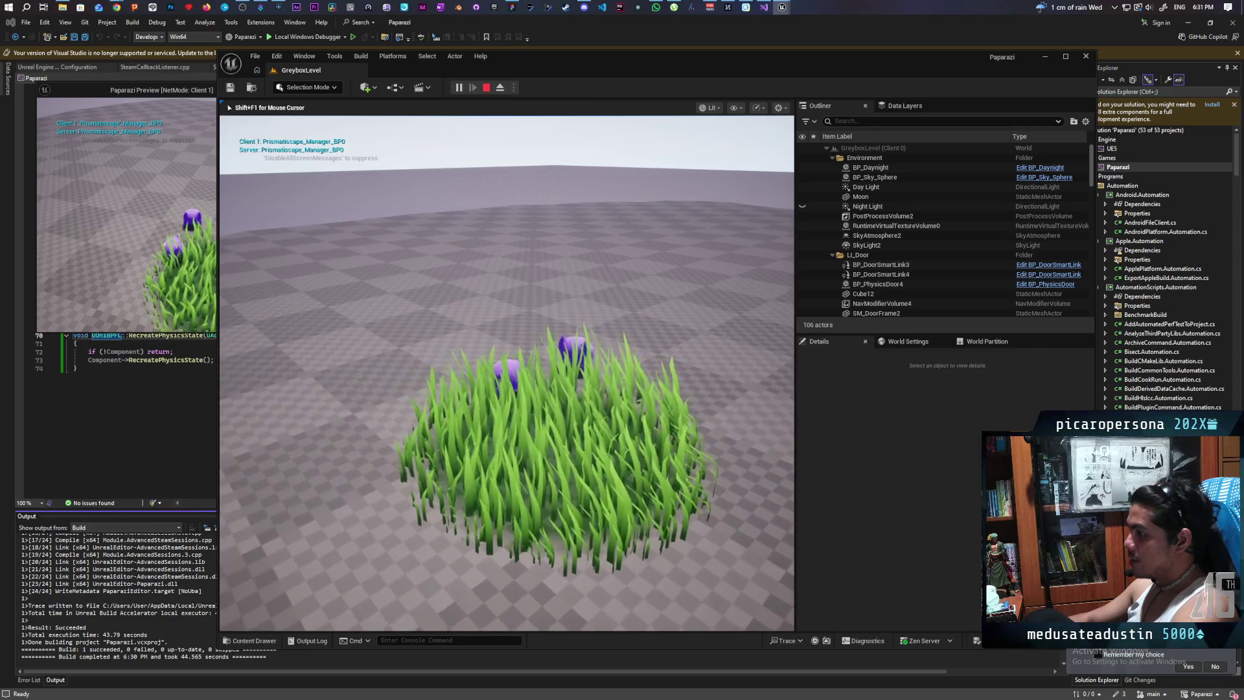
{"action": "key", "text": "w"}
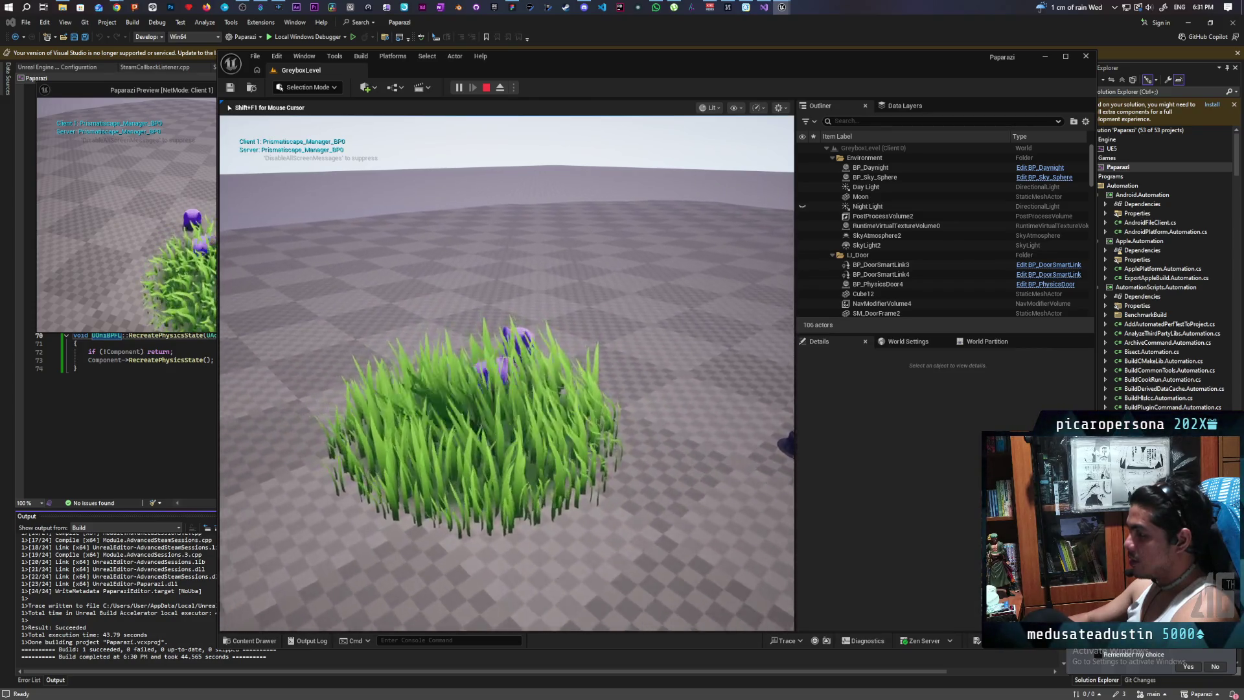
{"action": "key", "text": "s"}
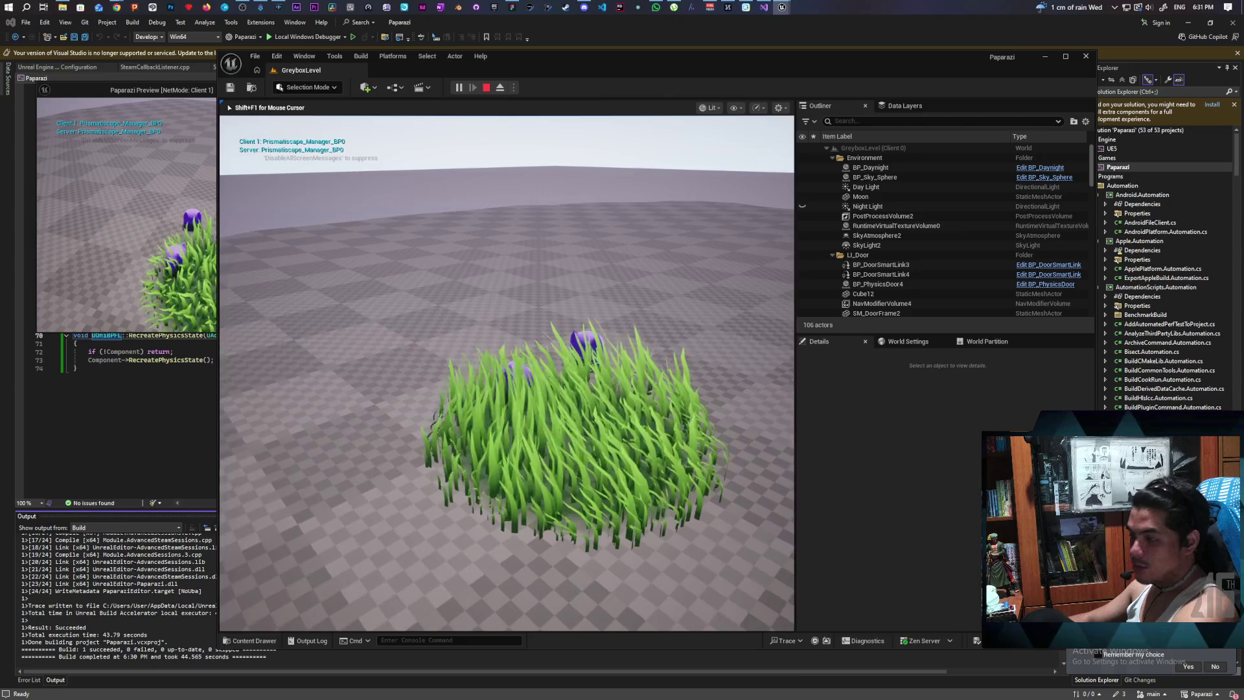
{"action": "key", "text": "a"}
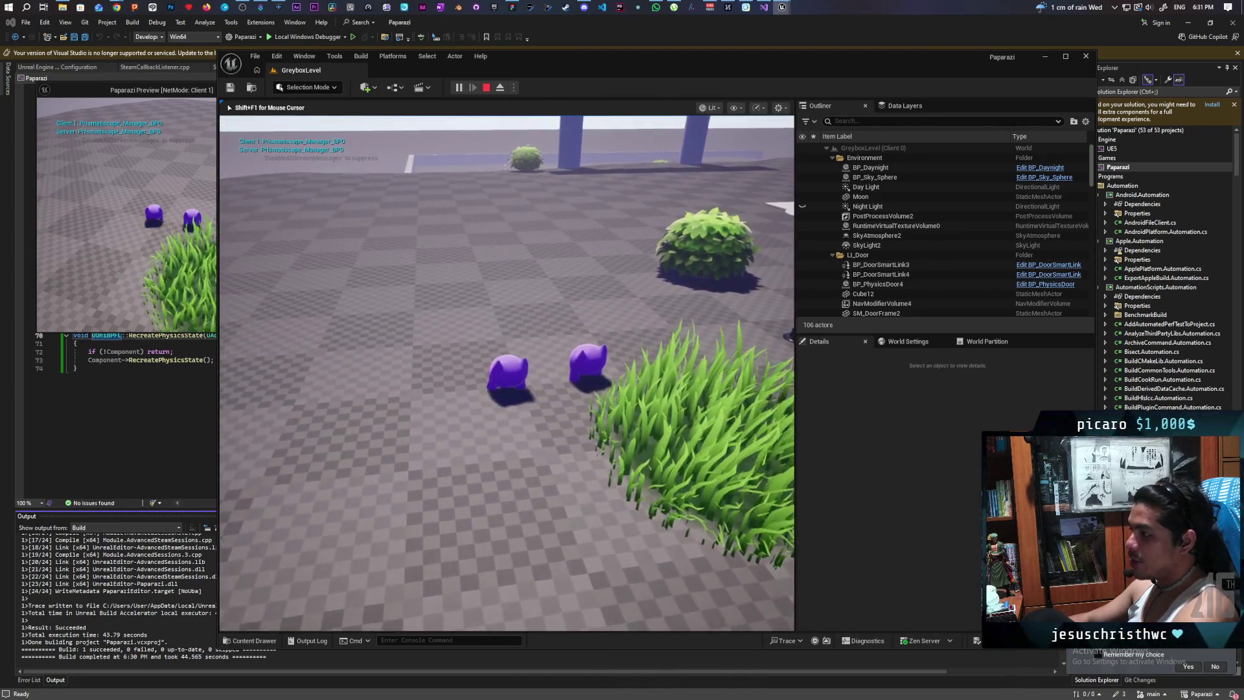
- Walk Client 1's character toward the other one, then the server character past the grass
{"action": "key", "text": "alt+Tab"}
{"action": "key", "text": "a"}
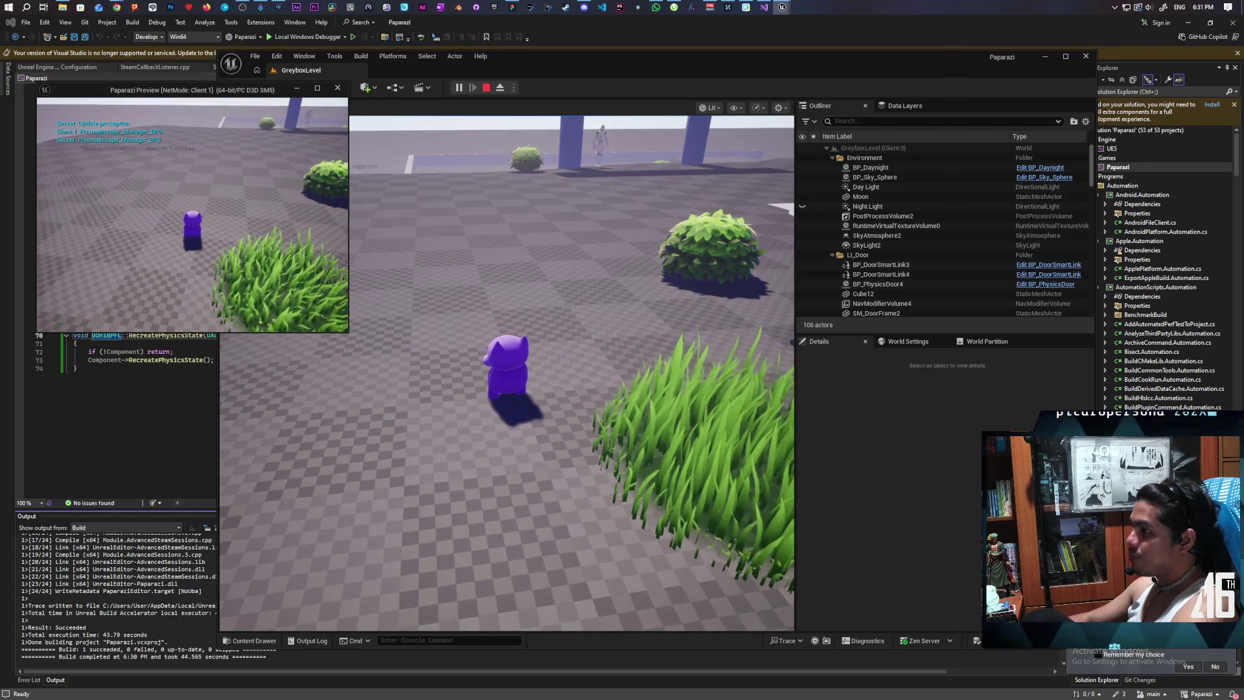
{"action": "key", "text": "space"}
{"action": "key", "text": "alt+Tab"}
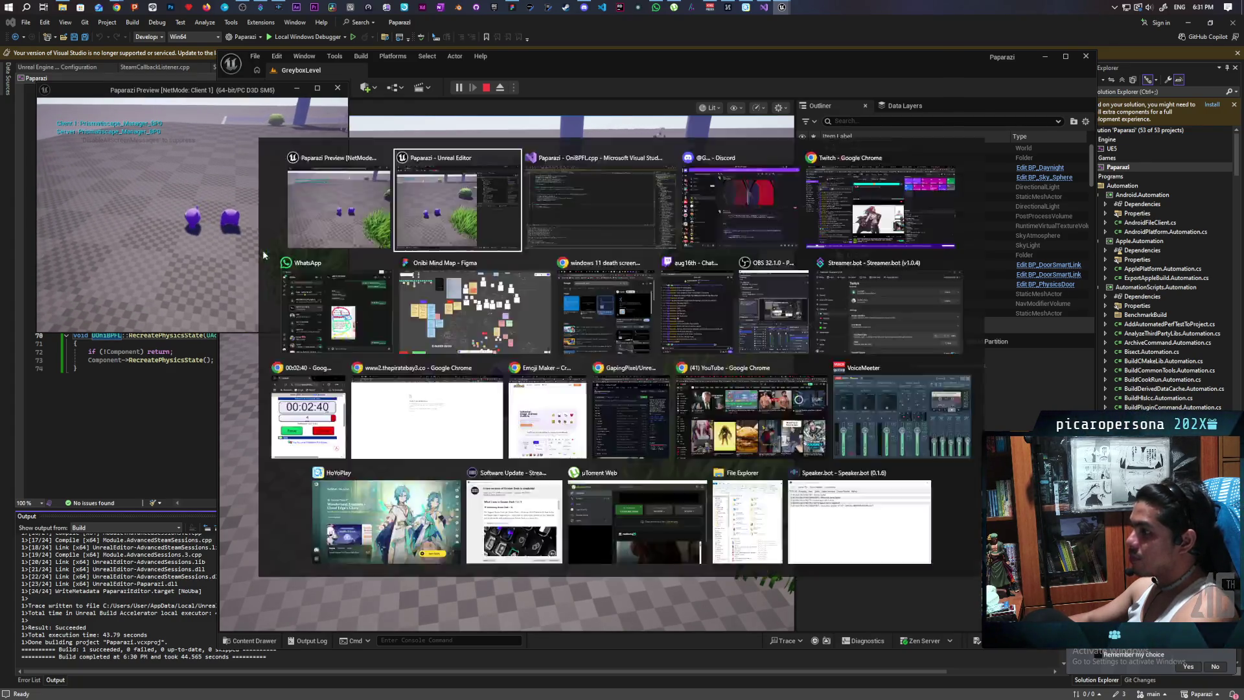
{"action": "key", "text": "w"}
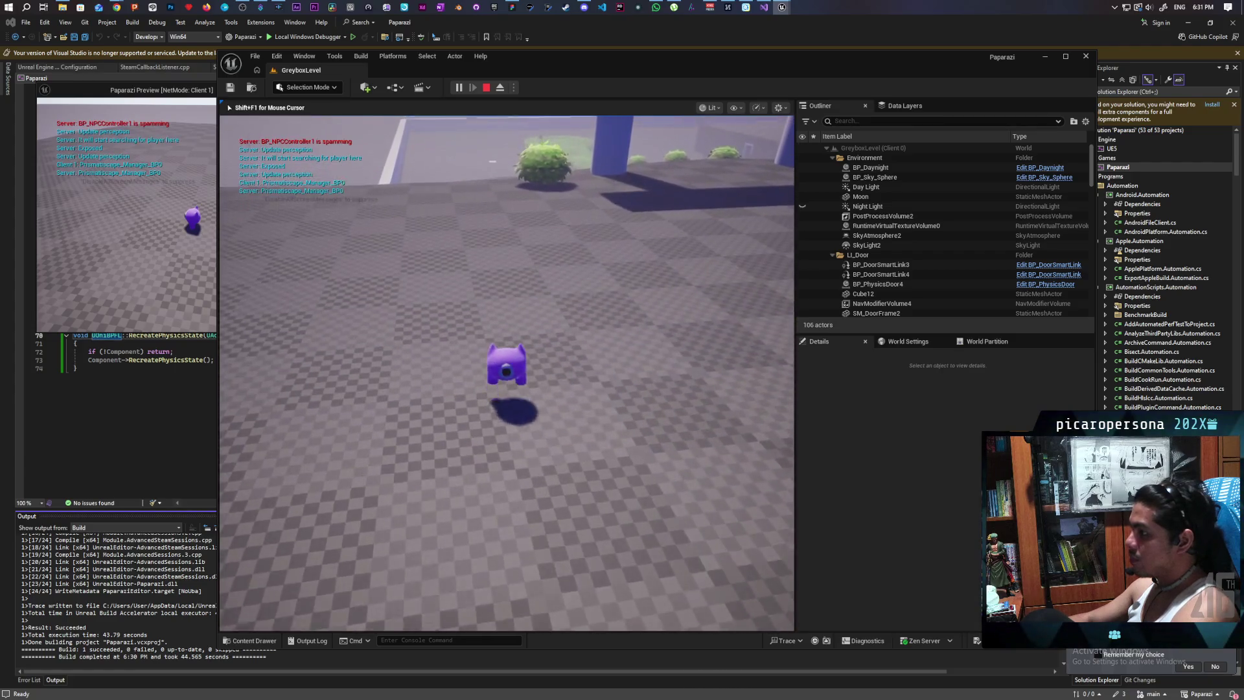
{"action": "key", "text": "w"}
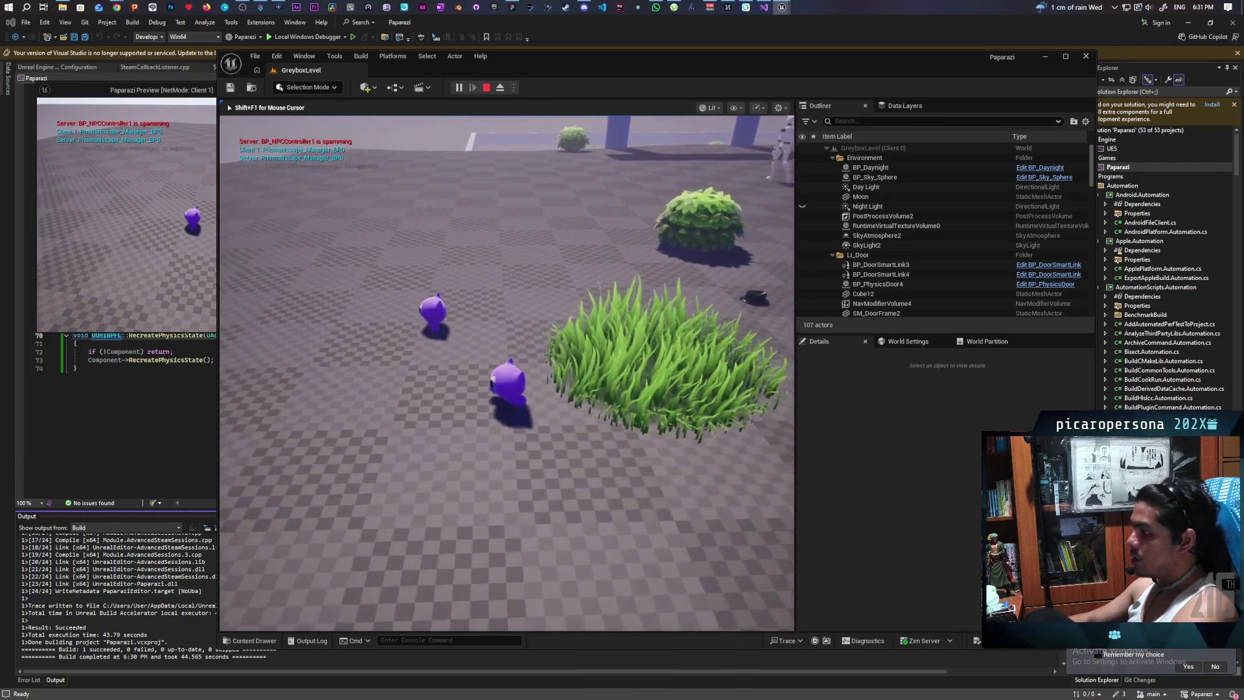
{"action": "key", "text": "w"}
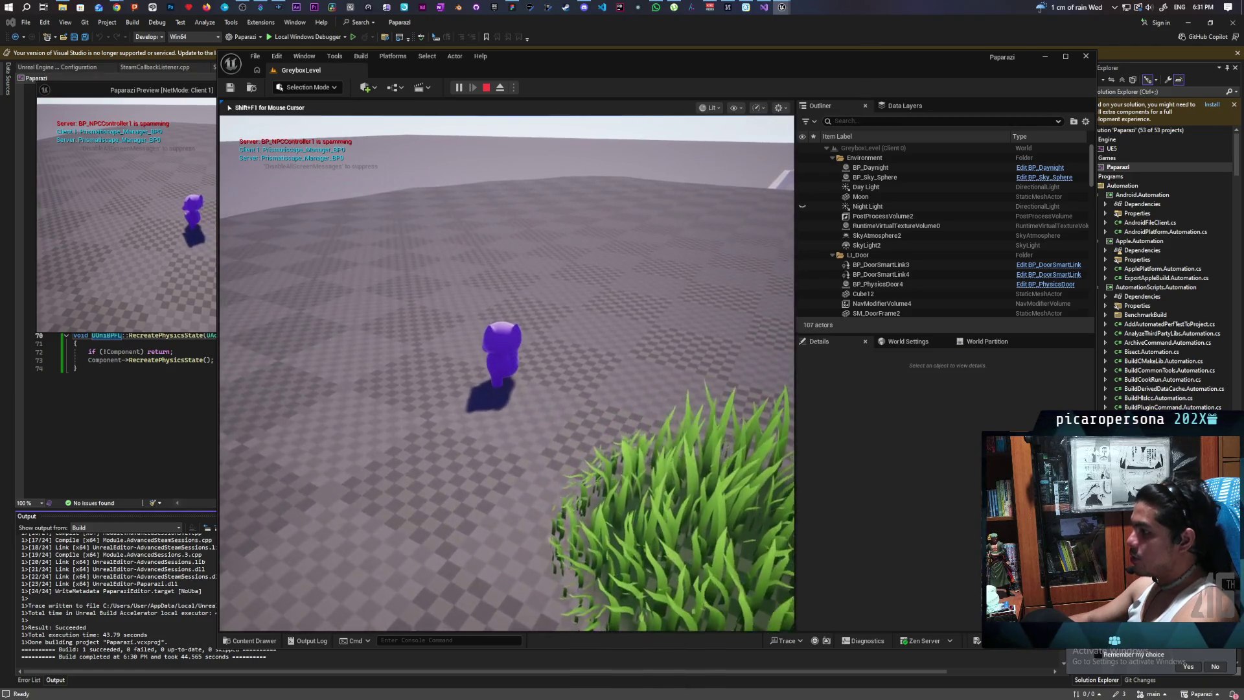
- Run the Client 1 character across the level toward and away from the bushes
{"action": "key", "text": "alt+Tab"}
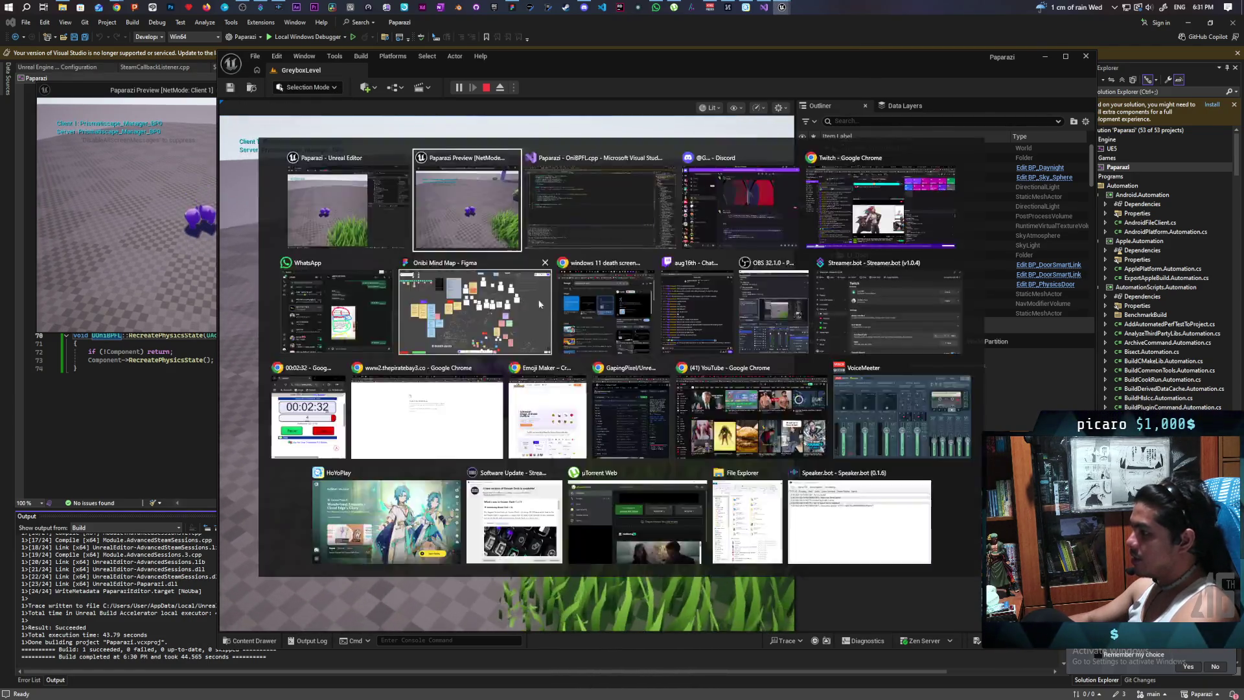
{"action": "key", "text": "w"}
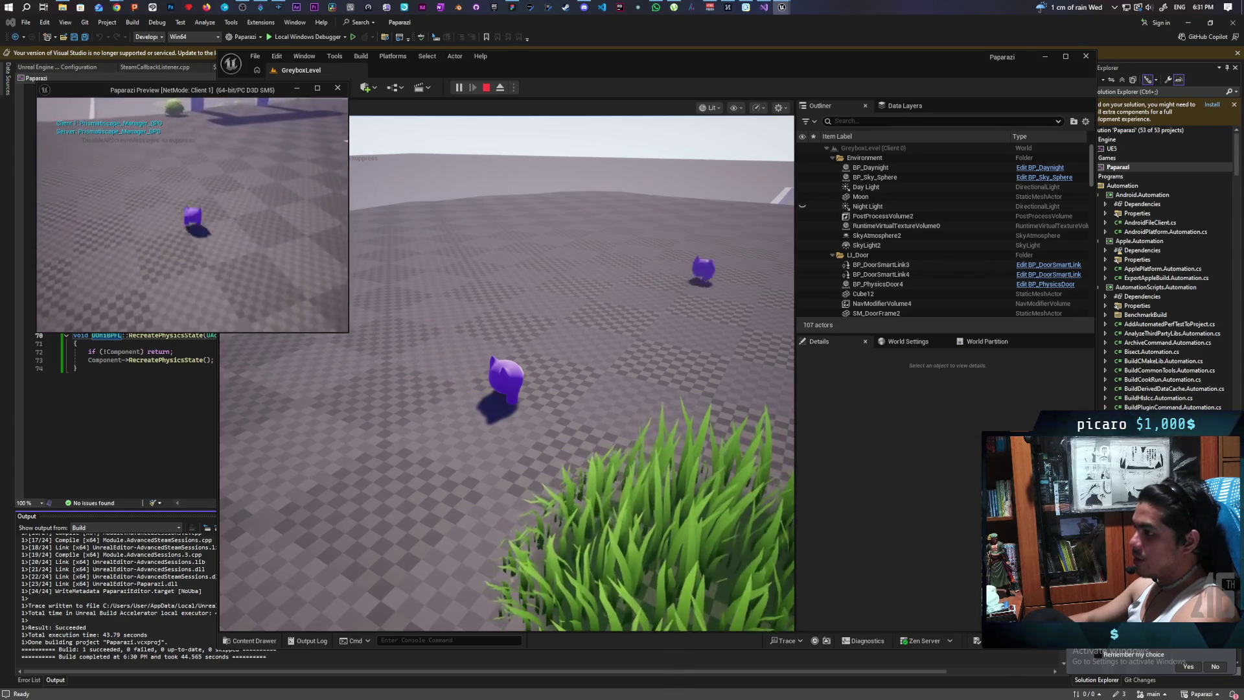
{"action": "key", "text": "w"}
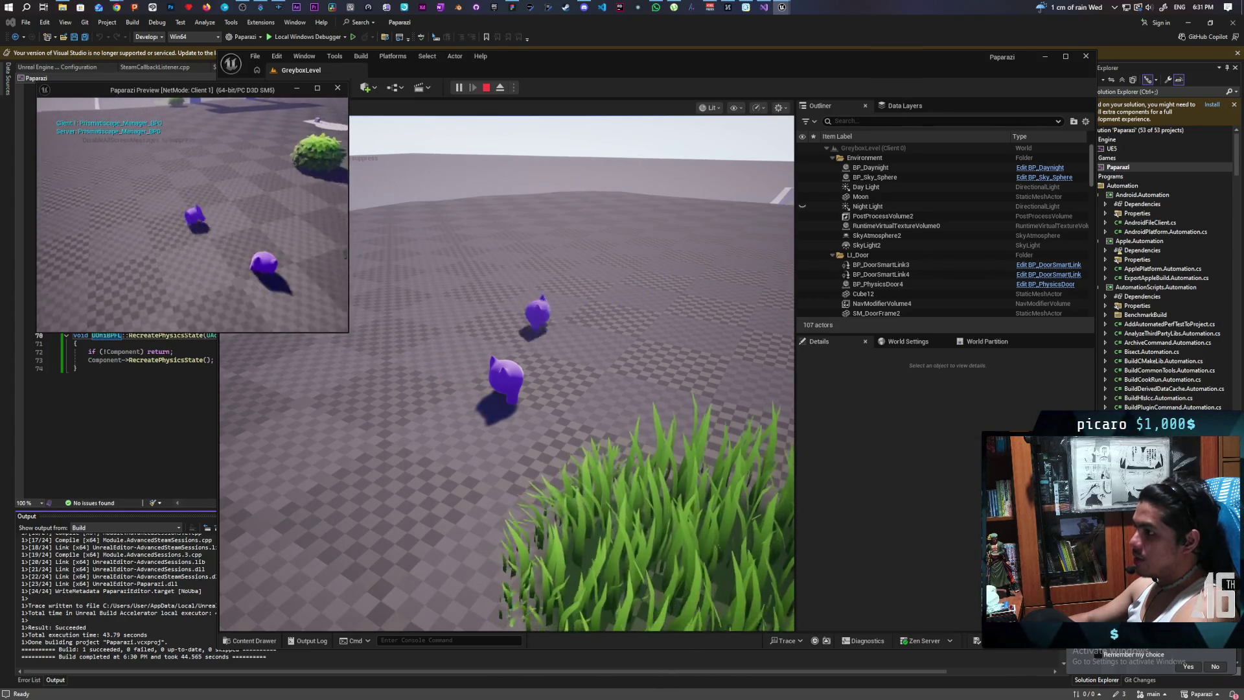
{"action": "key", "text": "w"}
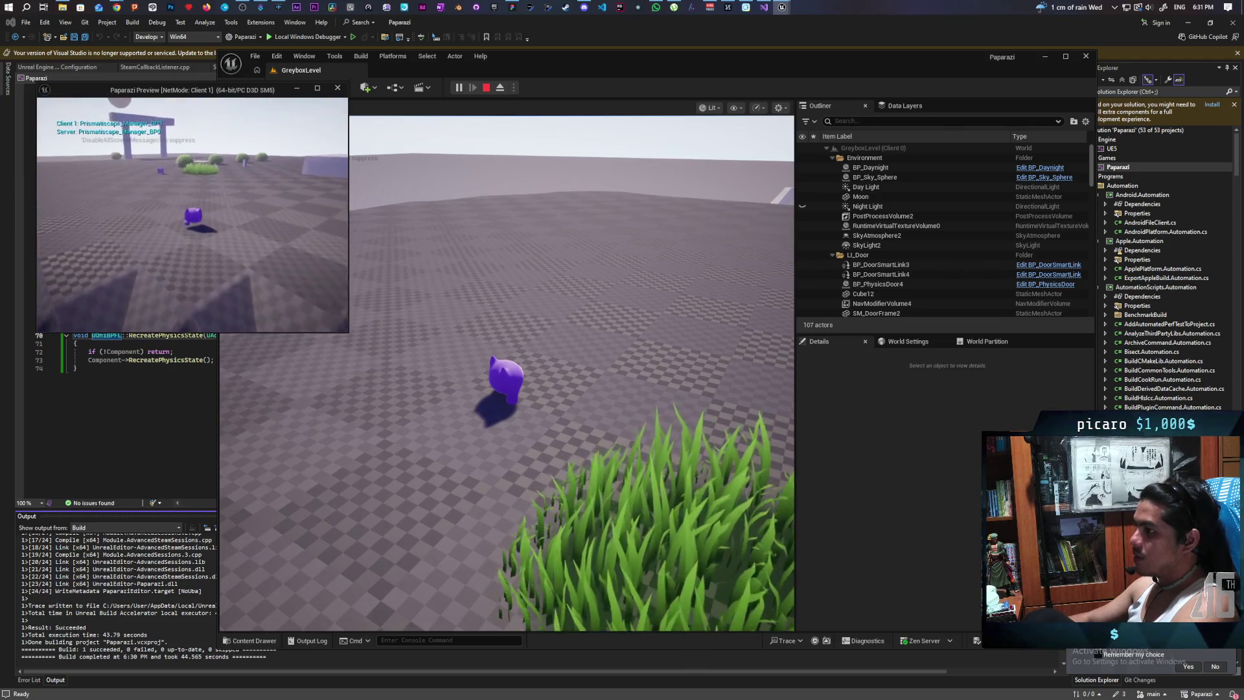
{"action": "key", "text": "w"}
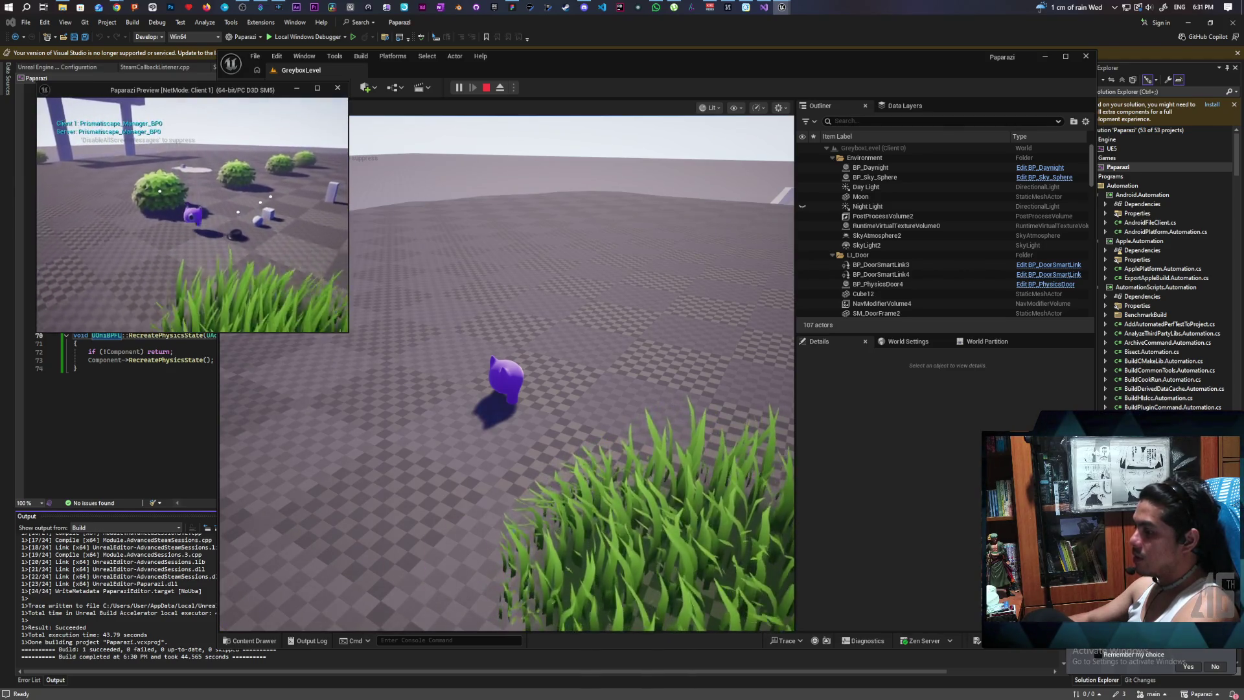
{"action": "key", "text": "w"}
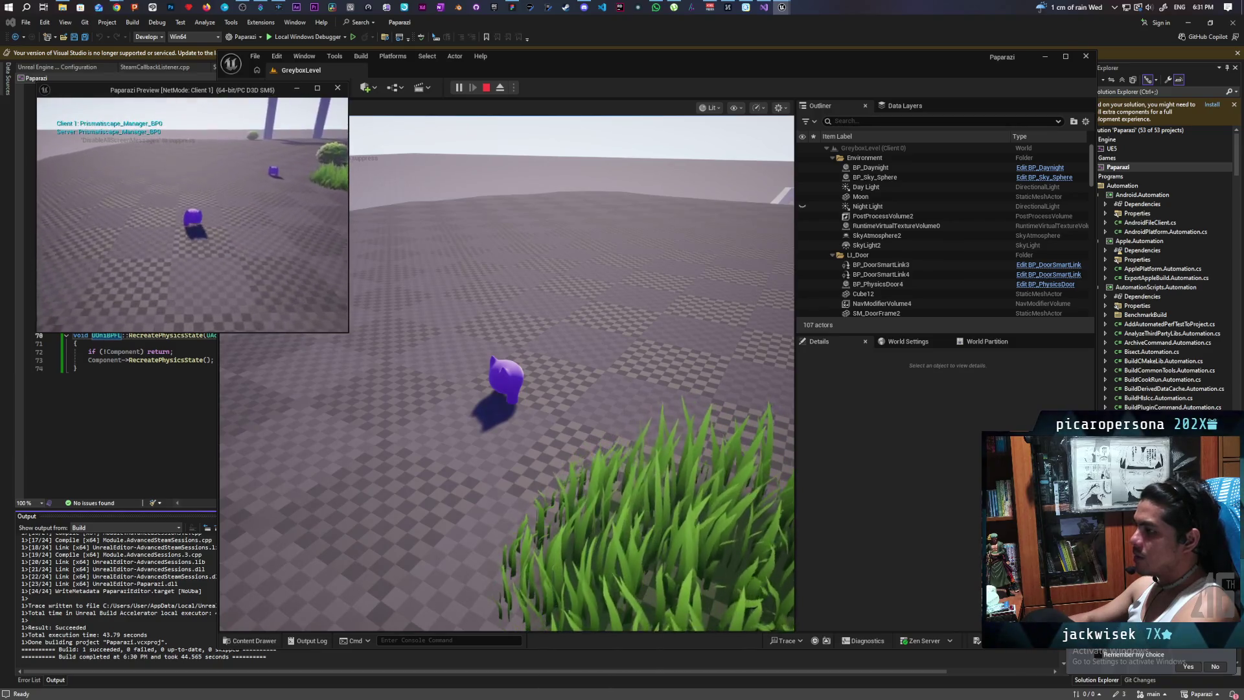
{"action": "key", "text": "w"}
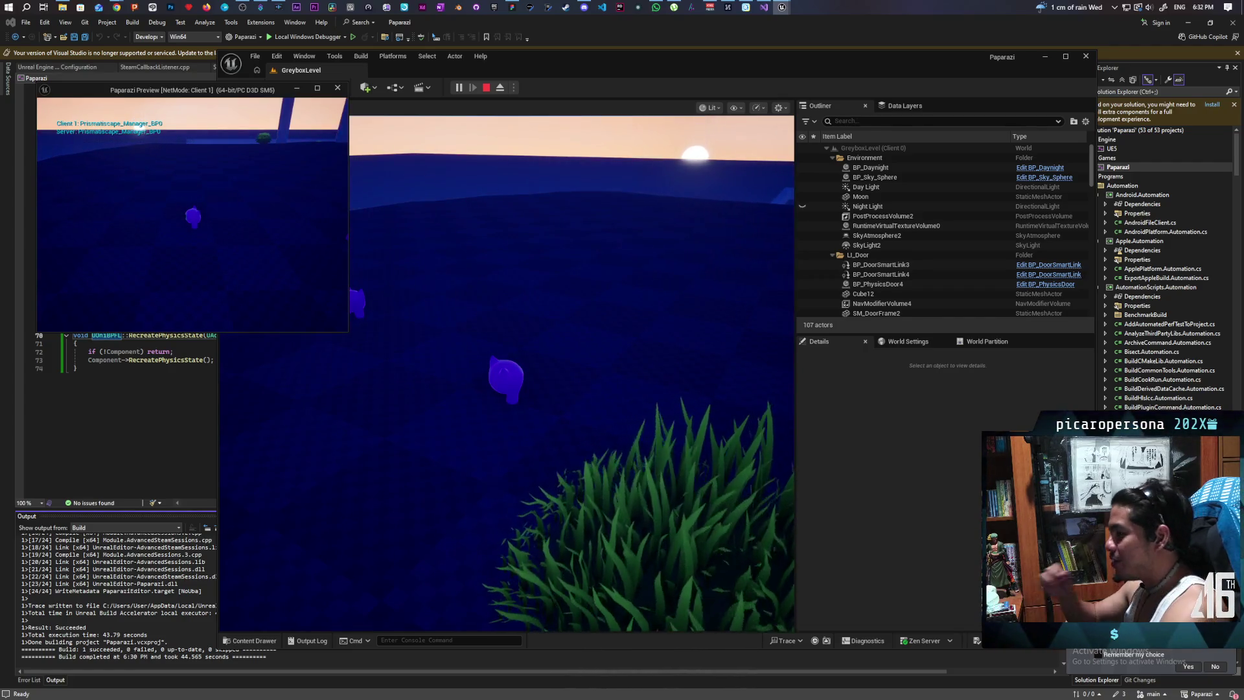
- Stop the play session and fly the editor camera toward the grass and bushes
{"action": "key", "text": "Escape"}
{"action": "mouse_move", "coordinate": [502, 402]}
{"action": "left_mouse_down"}
{"action": "mouse_move", "coordinate": [426, 434]}
{"action": "mouse_move", "coordinate": [415, 467]}
{"action": "left_mouse_up"}
- Set Number of Players to 1 in the Play options menu
{"action": "left_click", "coordinate": [513, 87]}
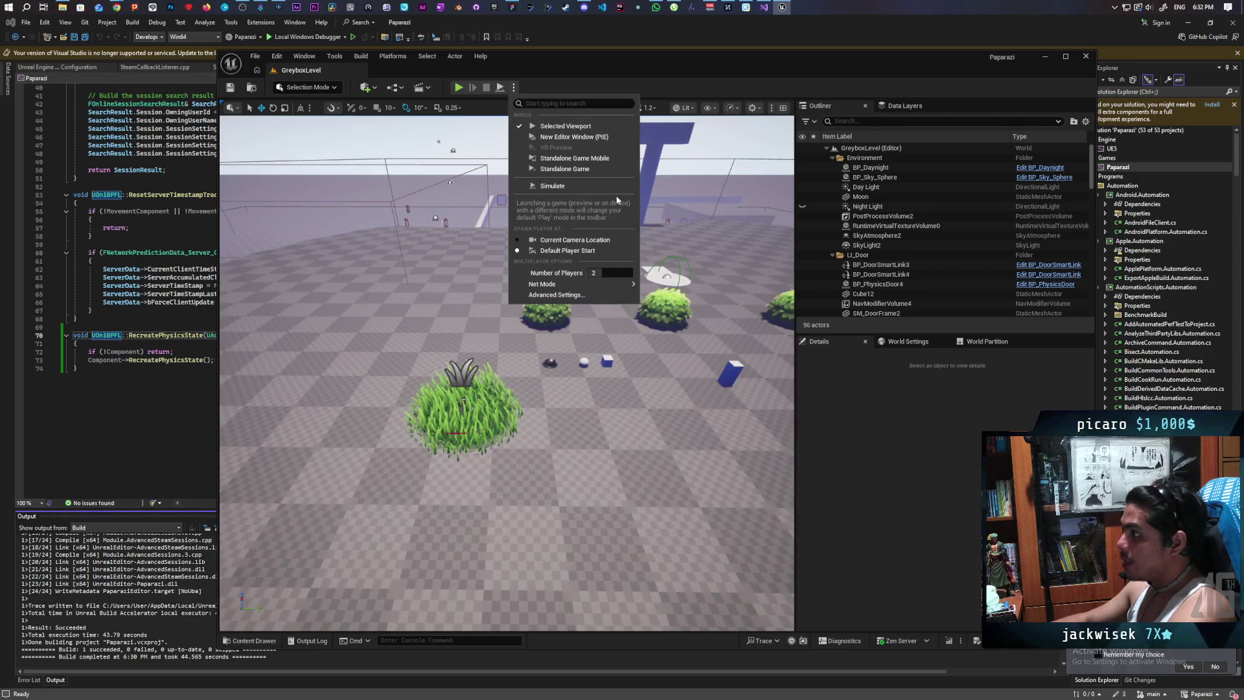
{"action": "left_click", "coordinate": [666, 291]}
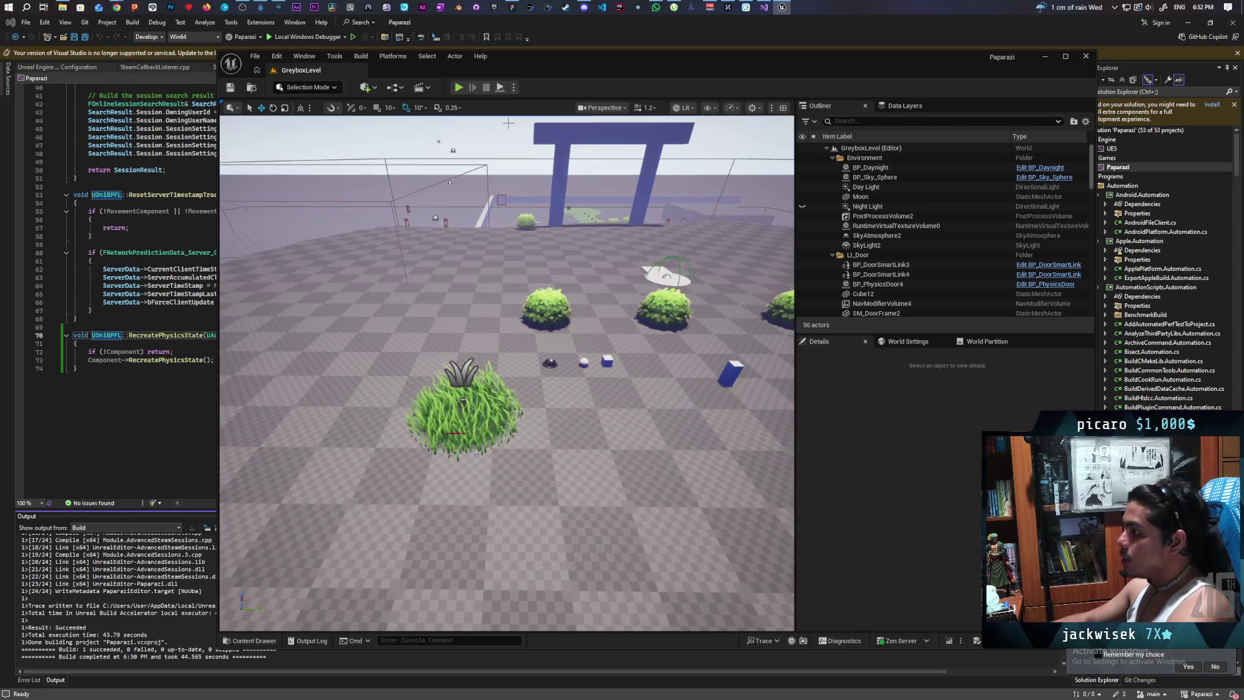
{"action": "left_click", "coordinate": [512, 88]}
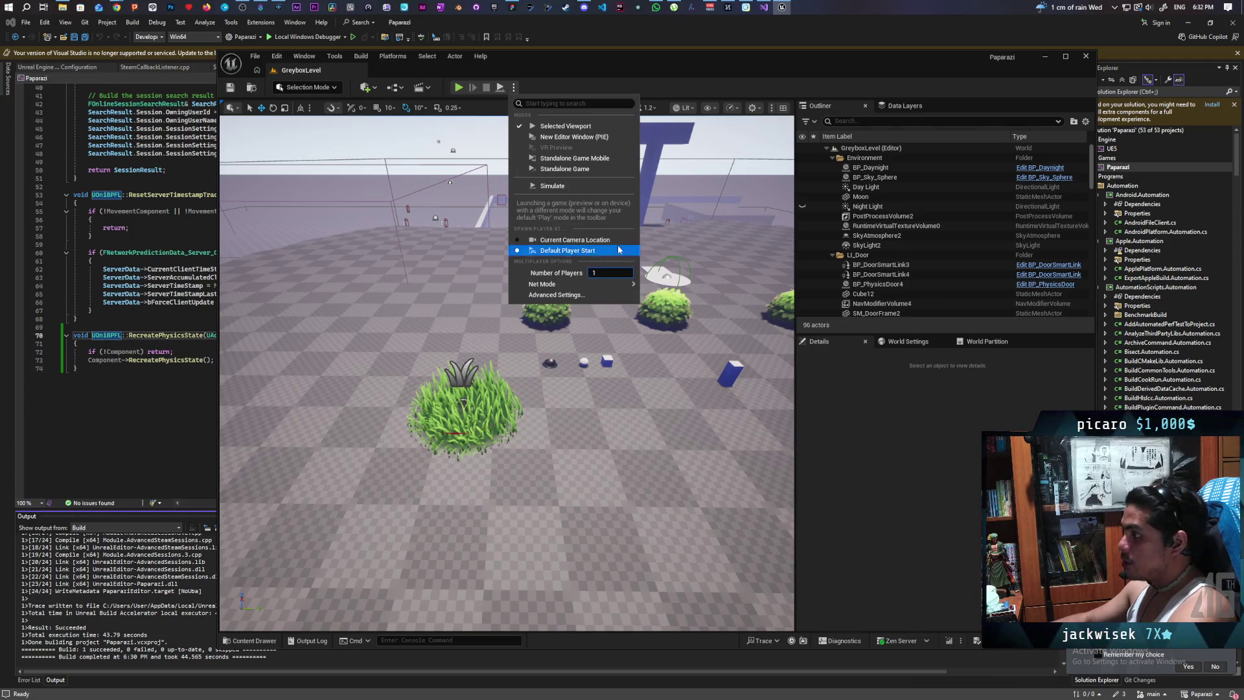
{"action": "left_click", "coordinate": [459, 88]}
- Play the level solo, run the character through the grass patches, then stop with Esc
{"action": "left_click", "coordinate": [459, 88]}
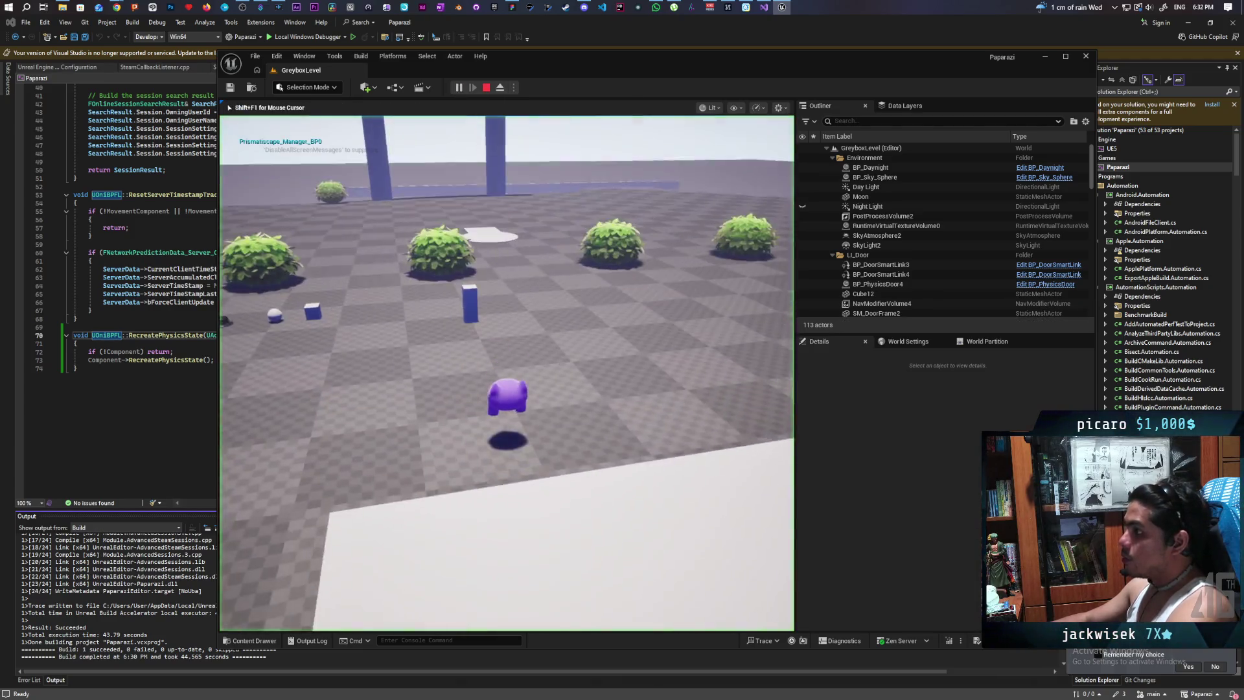
{"action": "key", "text": "w"}
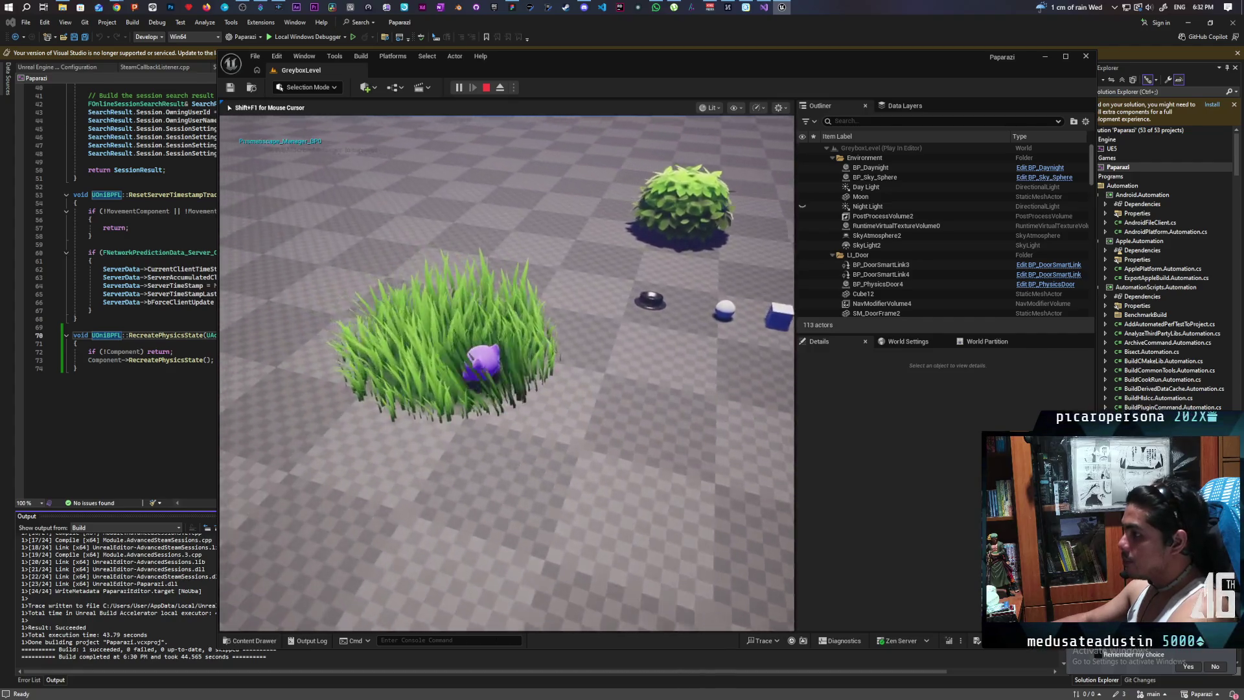
{"action": "key", "text": "w"}
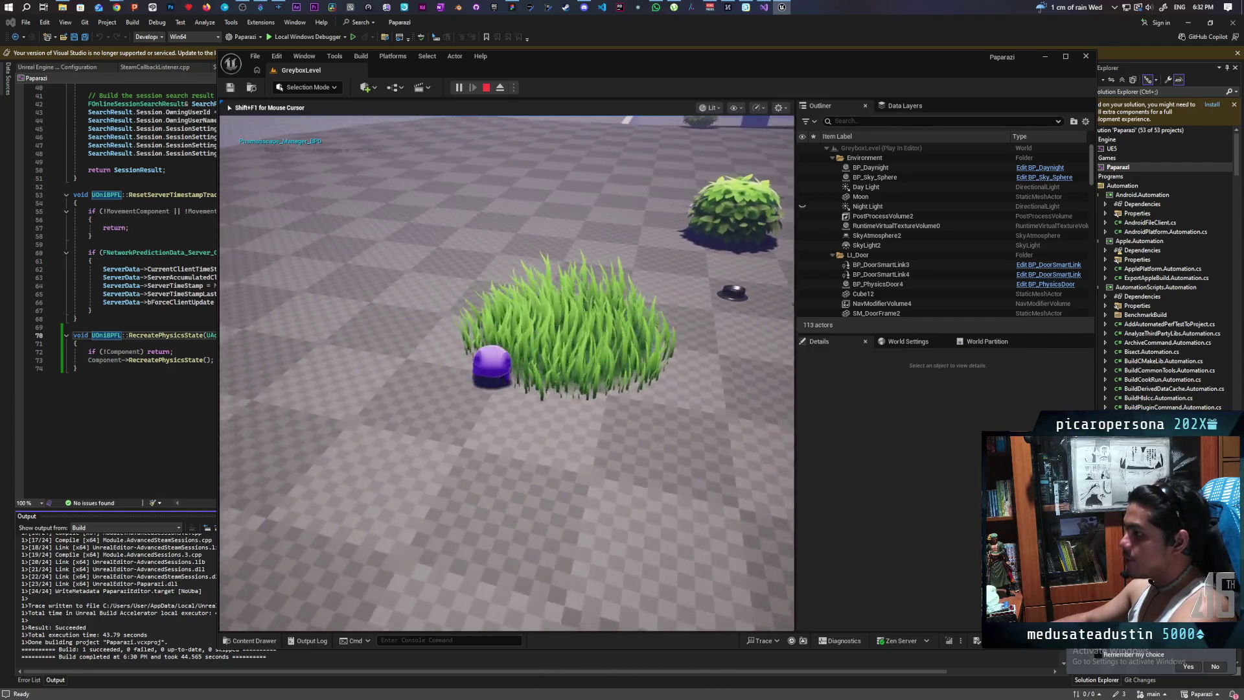
{"action": "key", "text": "w"}
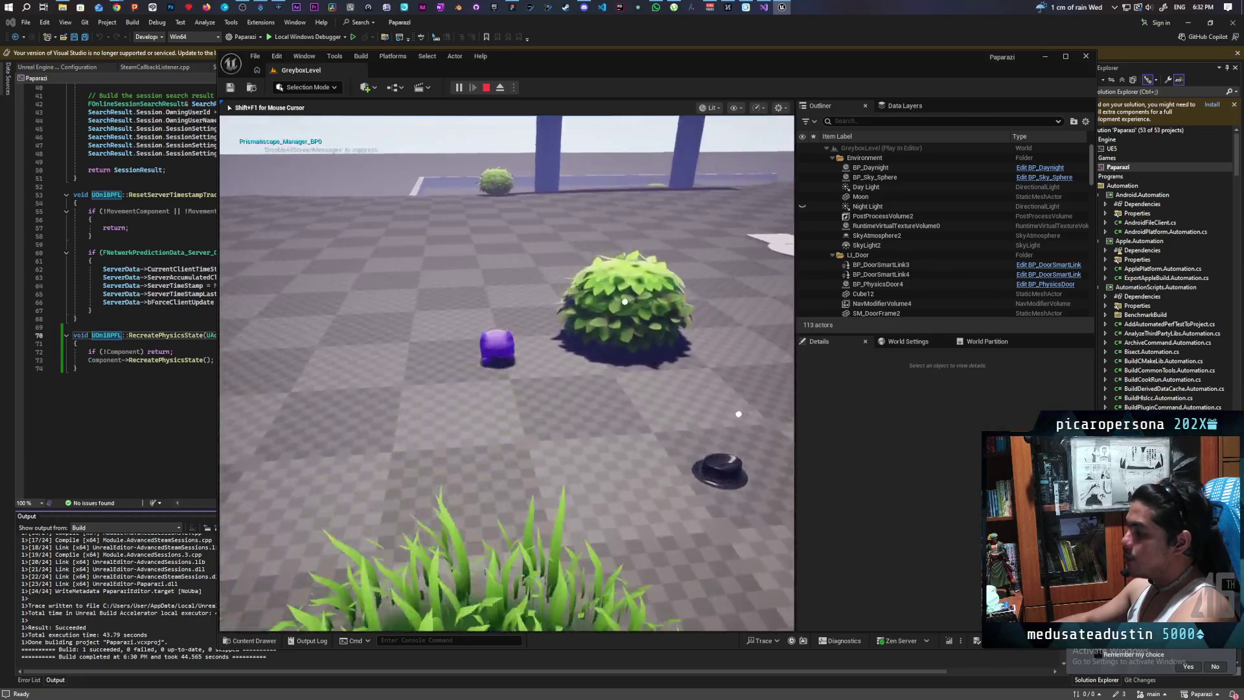
{"action": "key", "text": "w"}
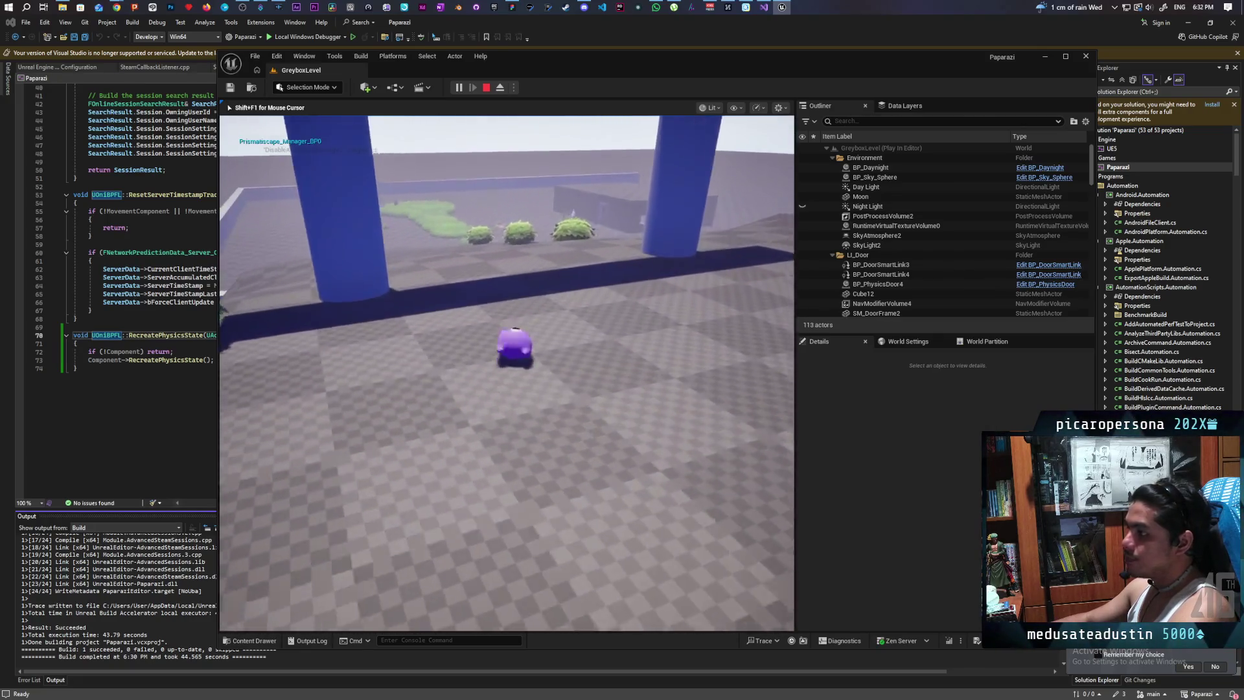
{"action": "key", "text": "w"}
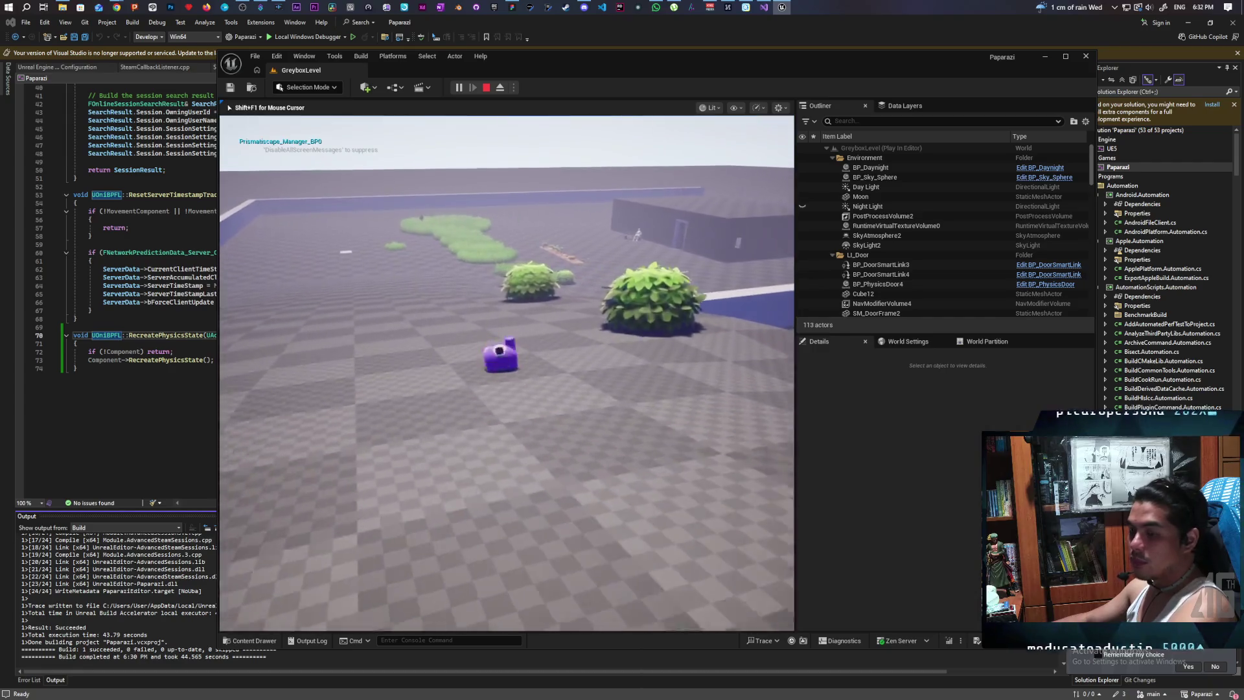
{"action": "key", "text": "w"}
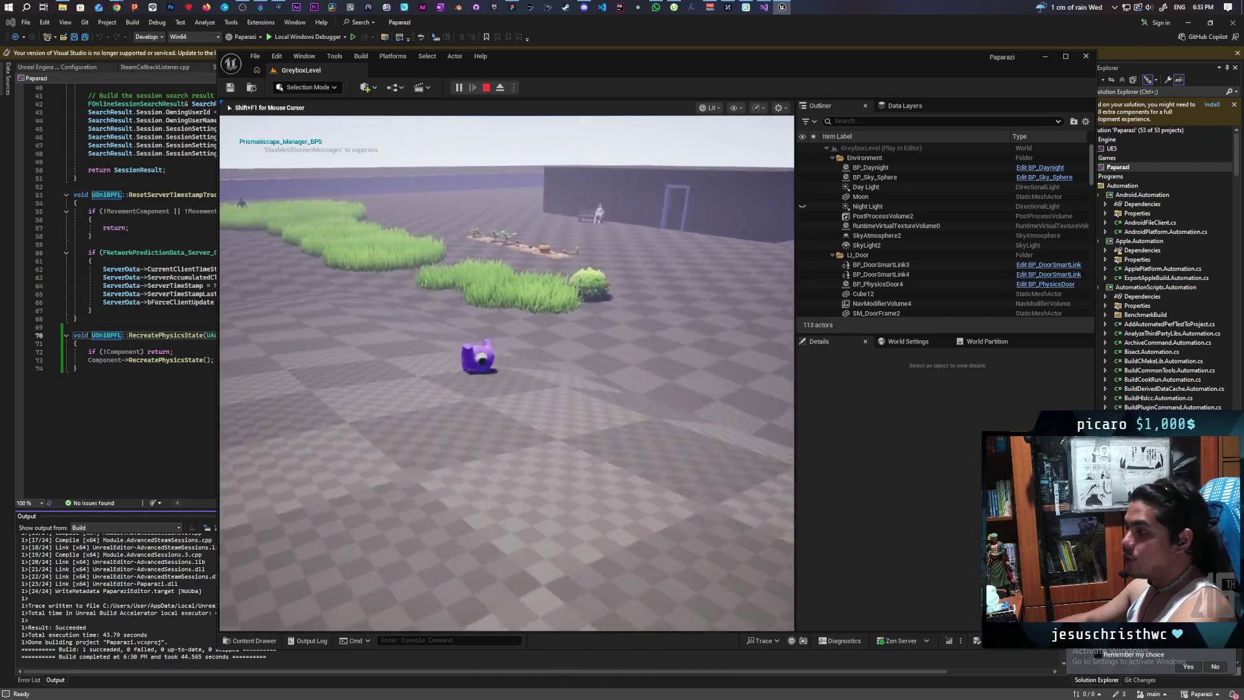
{"action": "key", "text": "w"}
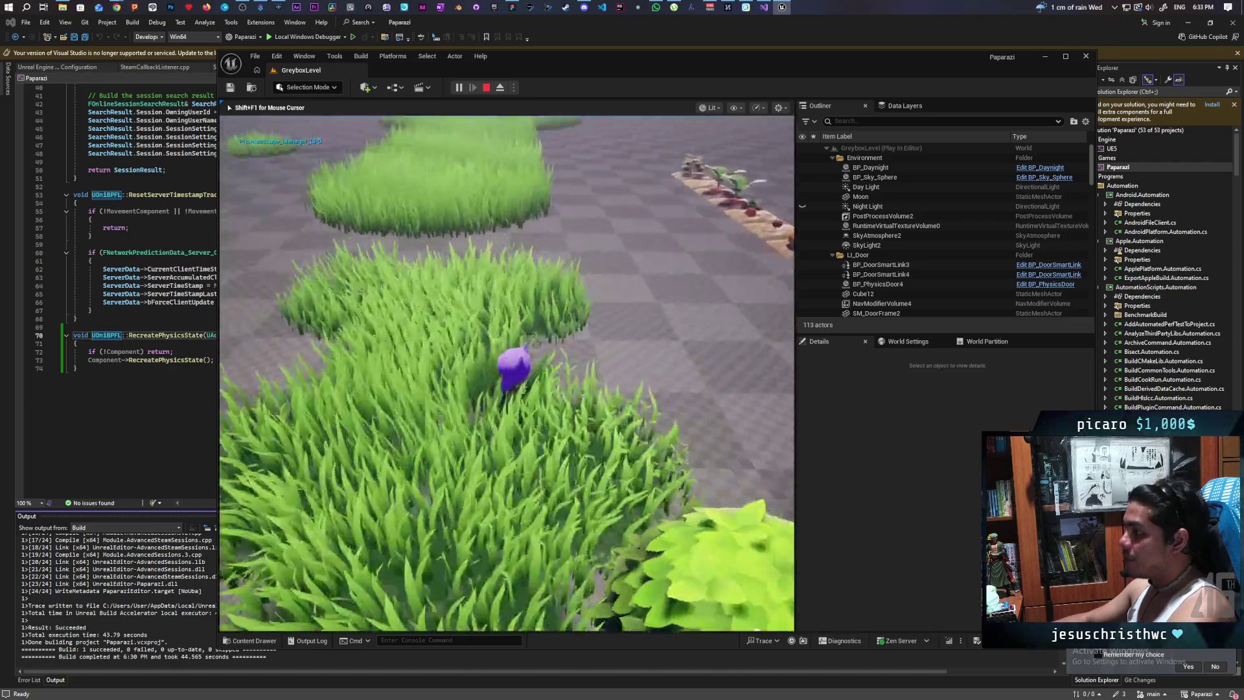
{"action": "key", "text": "w"}
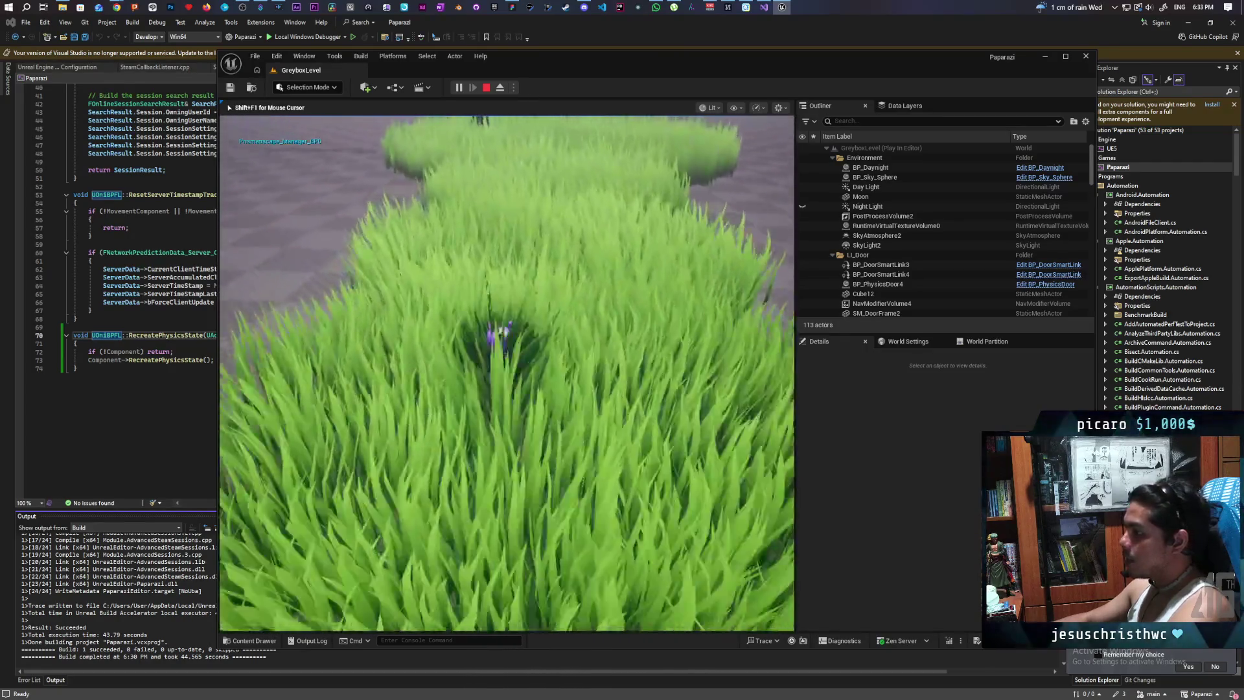
{"action": "key", "text": "w"}
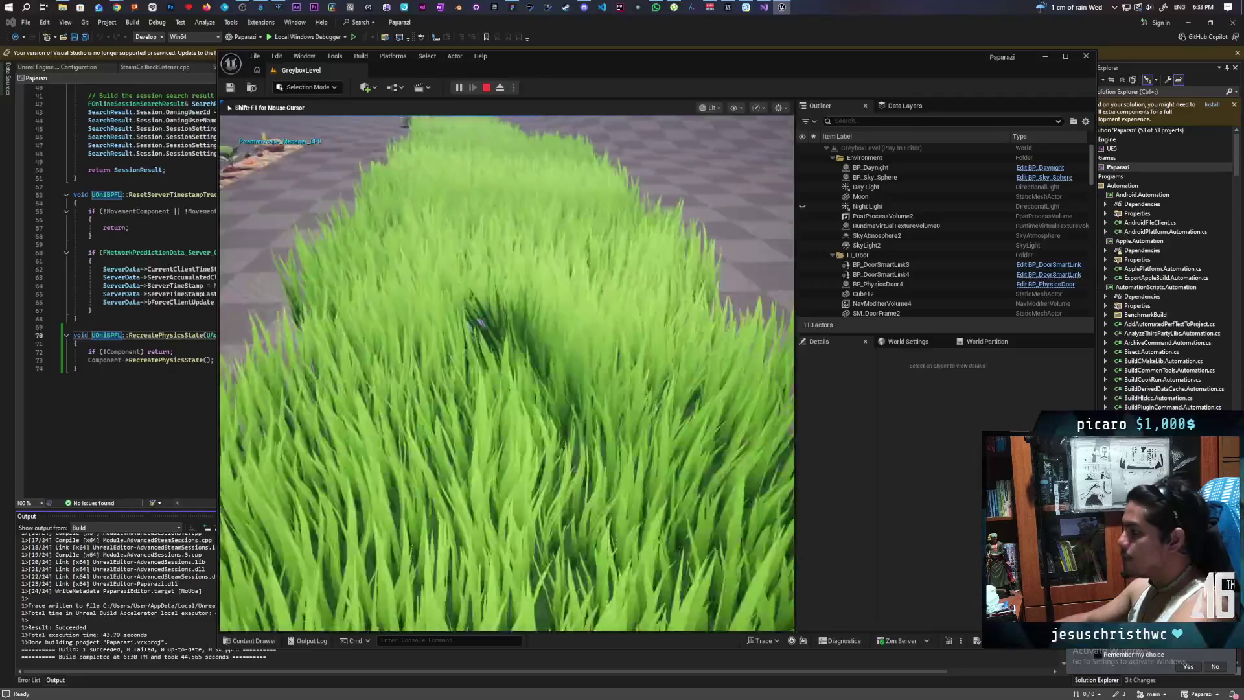
{"action": "key", "text": "w"}
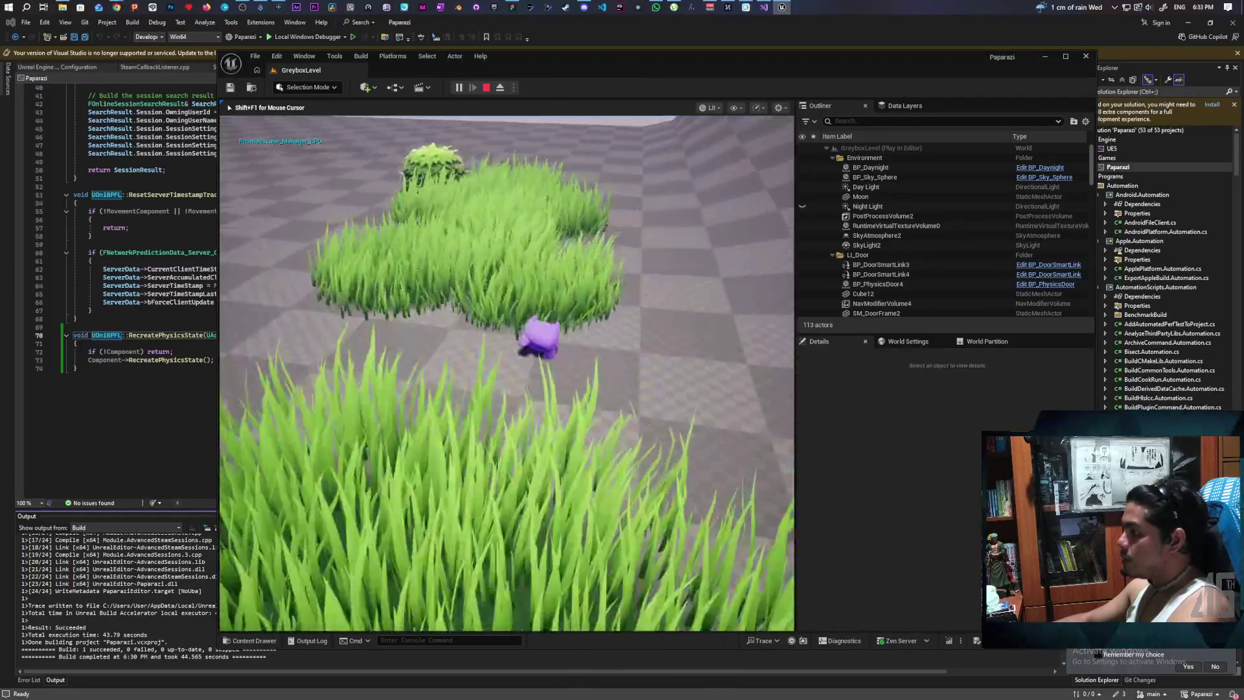
{"action": "key", "text": "w"}
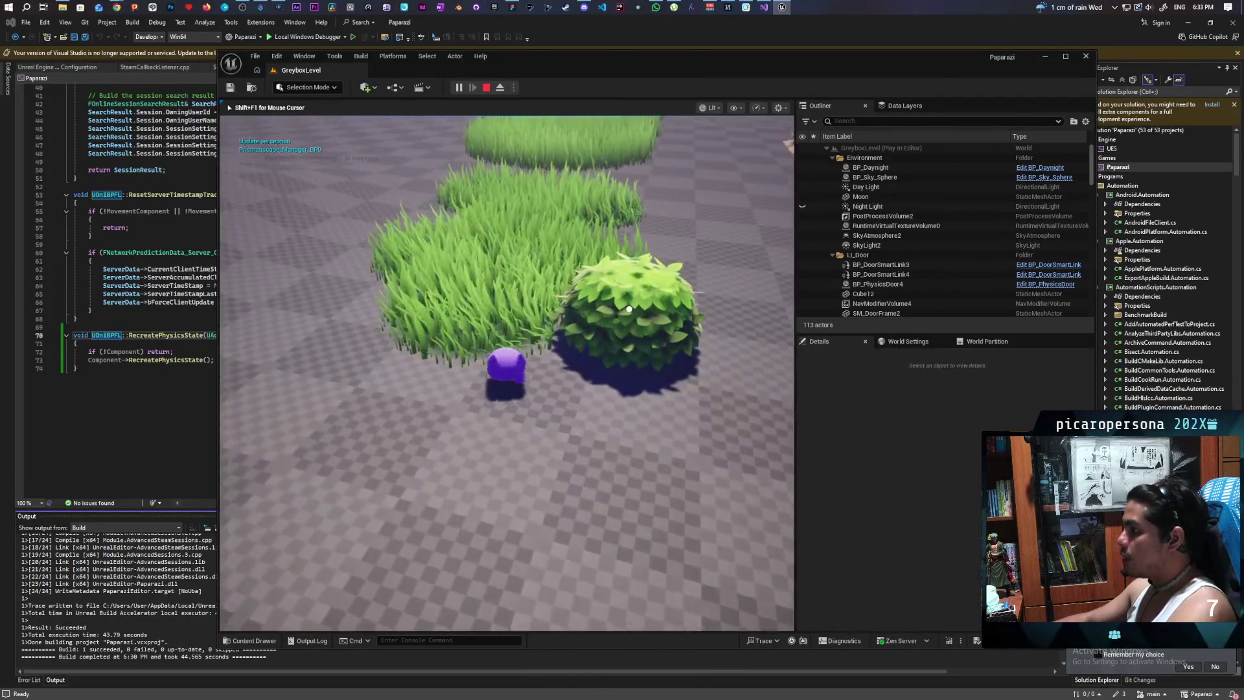
{"action": "key", "text": "Escape"}
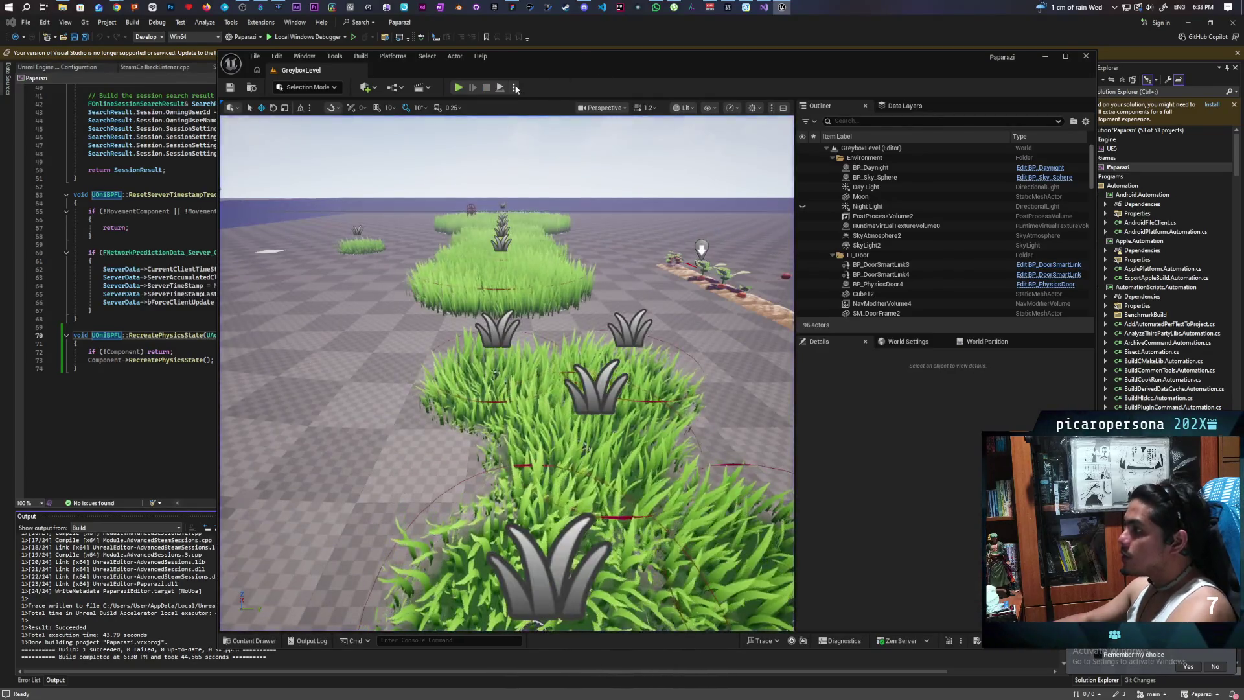
- Choose a multiplayer network mode in the Play options and start the session
{"action": "left_click", "coordinate": [513, 87]}
{"action": "mouse_move", "coordinate": [570, 284]}
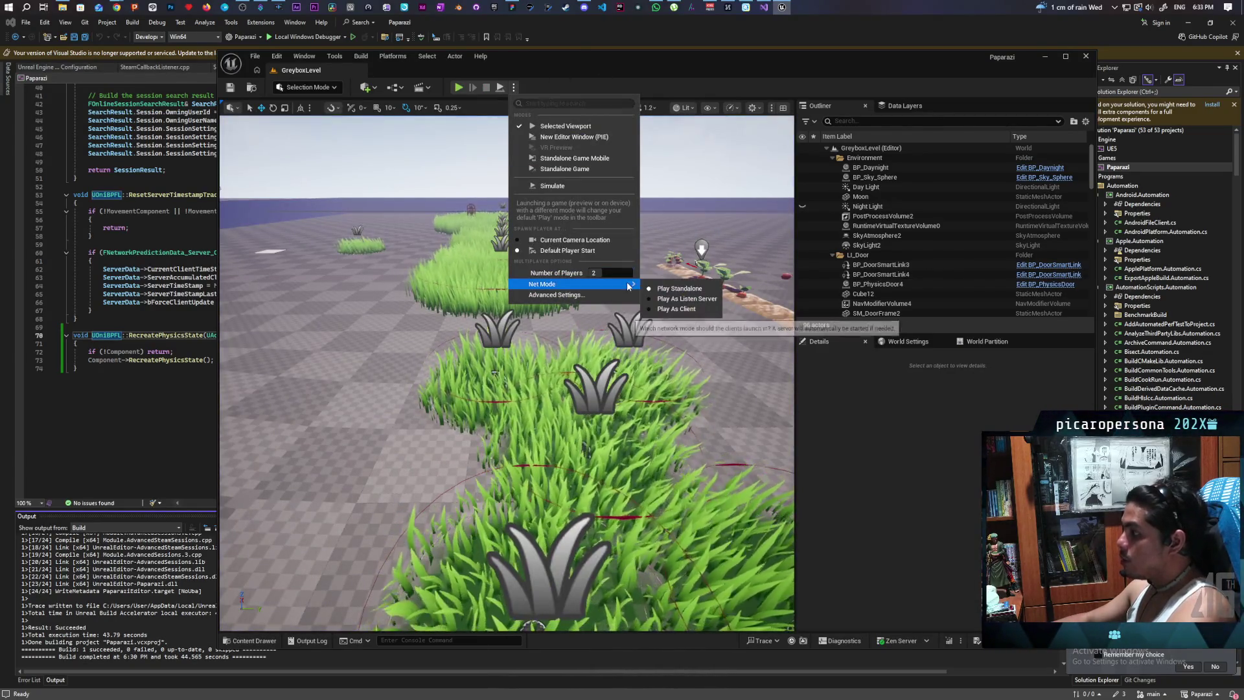
{"action": "left_click", "coordinate": [680, 293]}
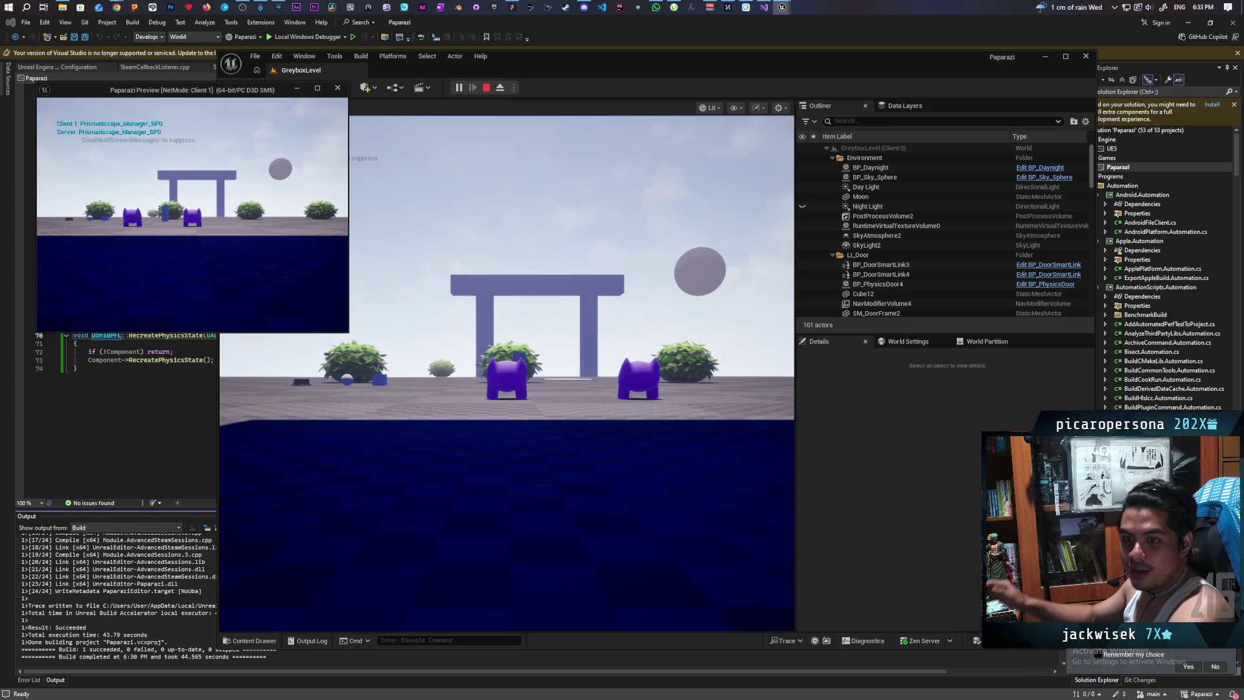
- Walk the client and main characters into and out of the grass, then stop with Esc
{"action": "key", "text": "w"}
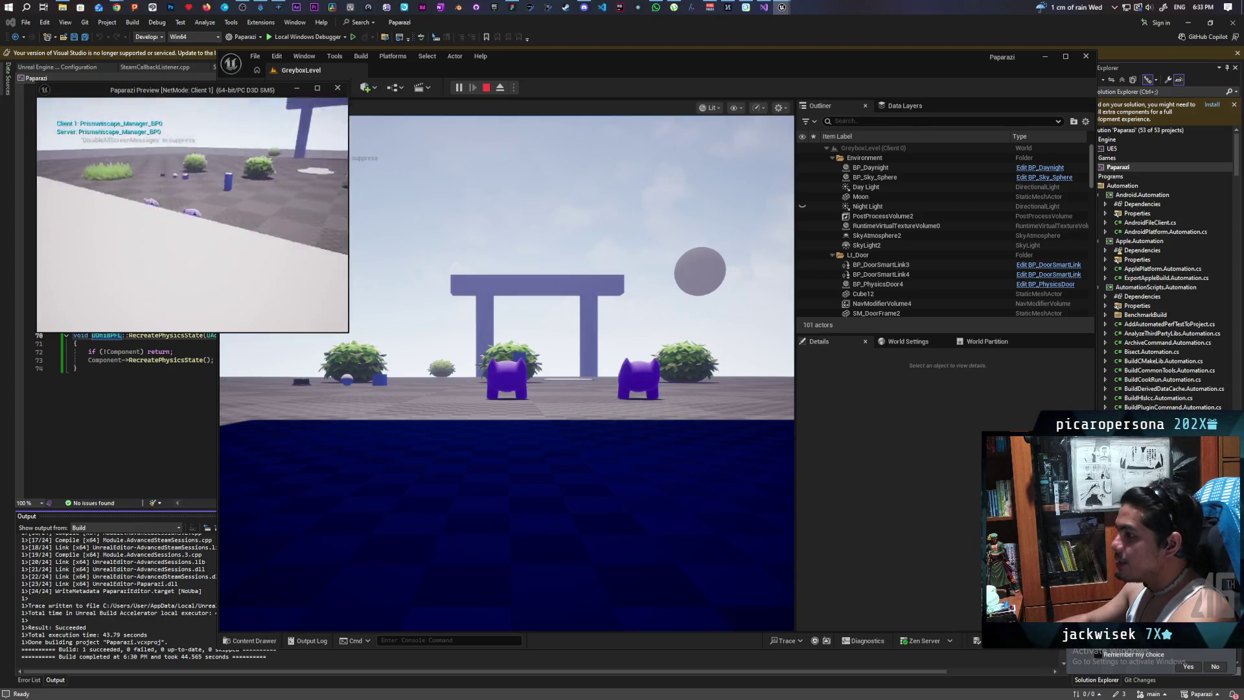
{"action": "key", "text": "w"}
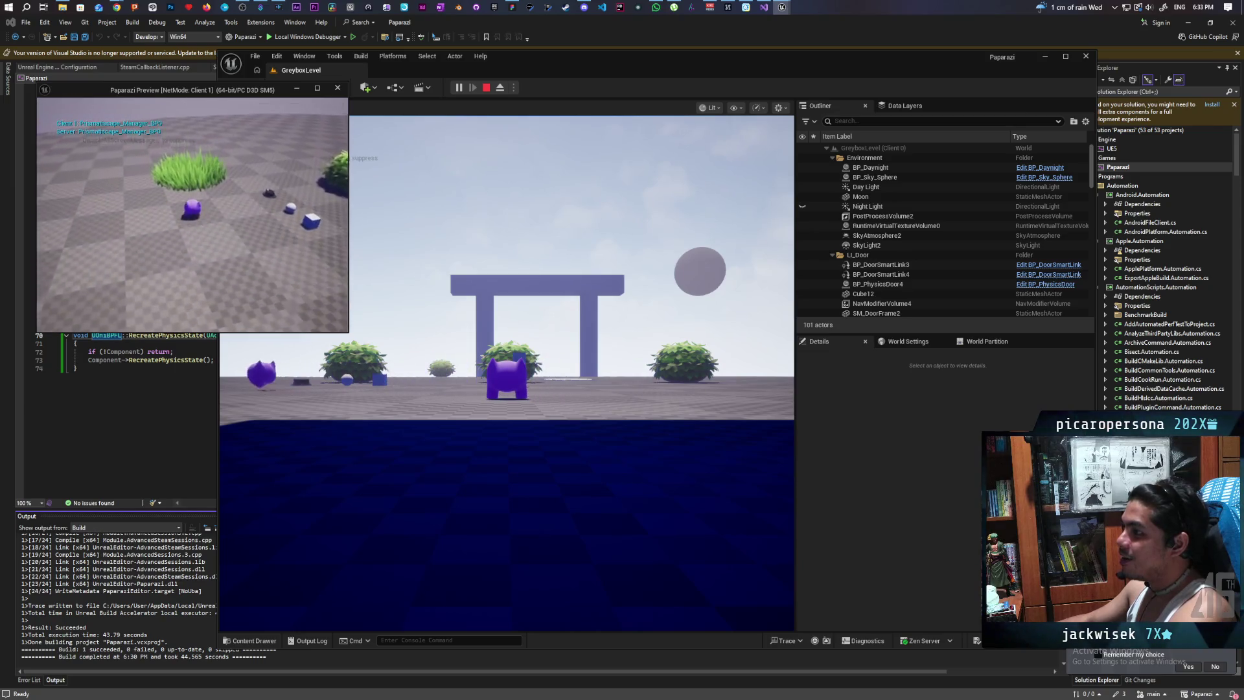
{"action": "key", "text": "w"}
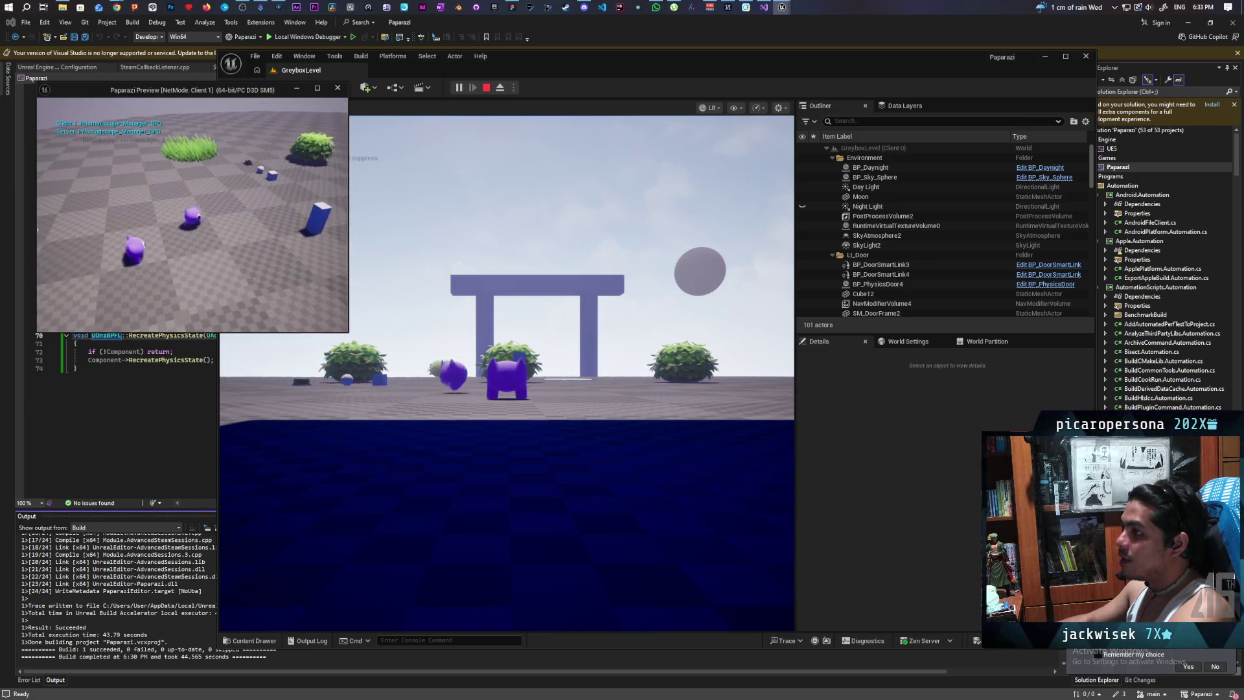
{"action": "left_click", "coordinate": [505, 363]}
{"action": "key", "text": "w"}
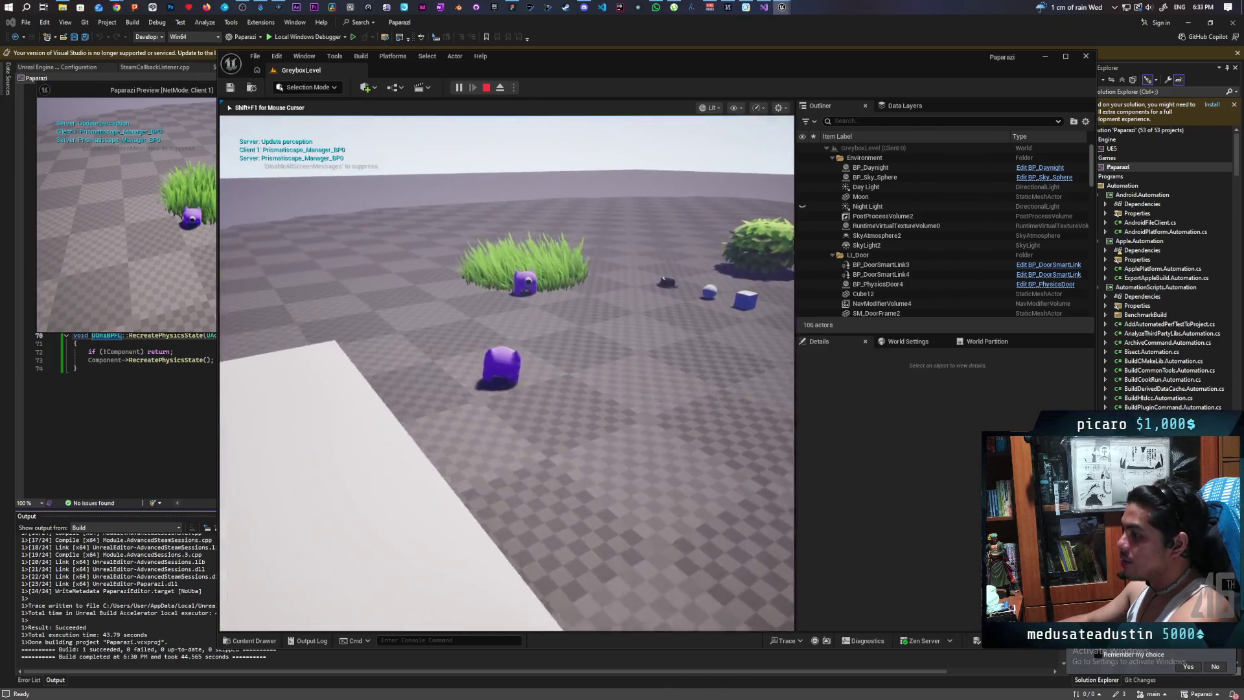
{"action": "key", "text": "s"}
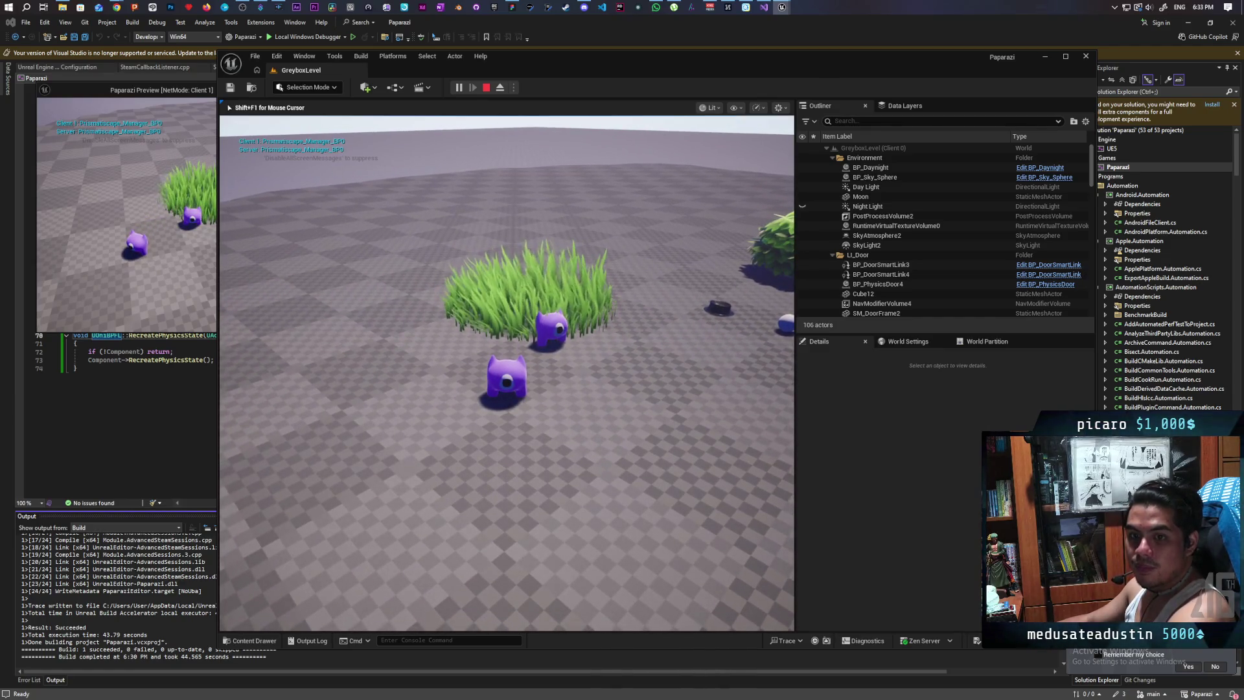
{"action": "key", "text": "Escape"}
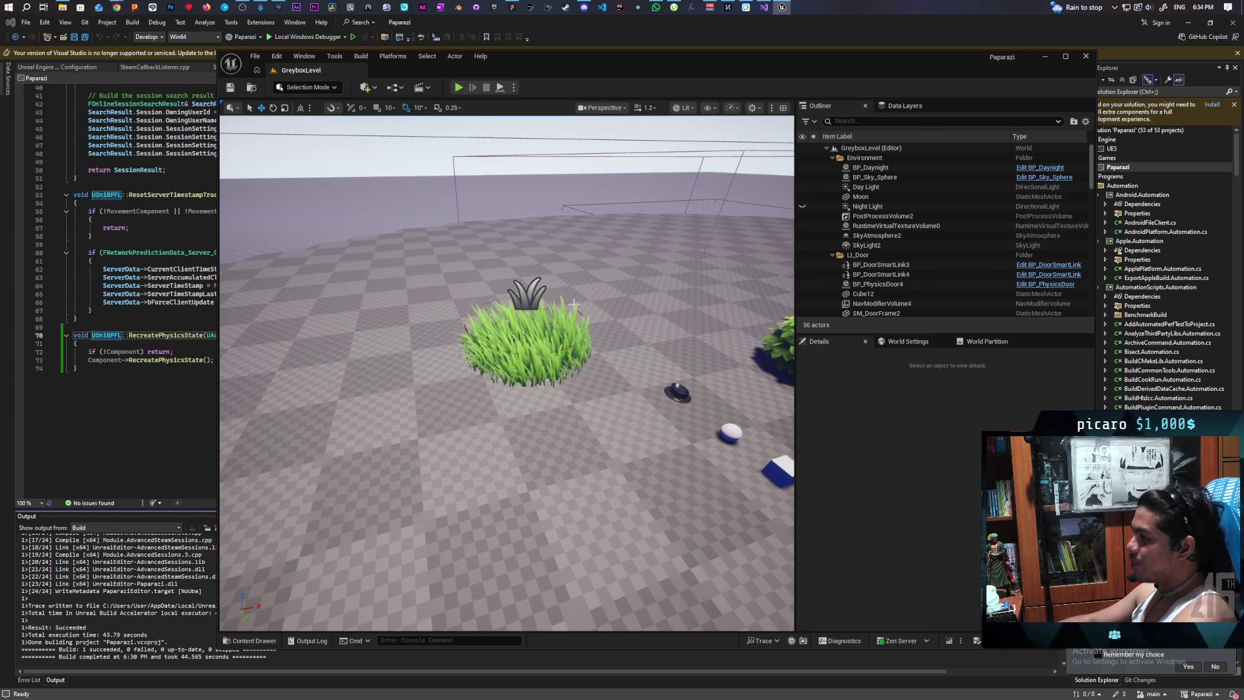
- Select the BP_HidingTallGrass7 grass actor and frame it in the viewport with F
{"action": "left_click", "coordinate": [518, 300]}
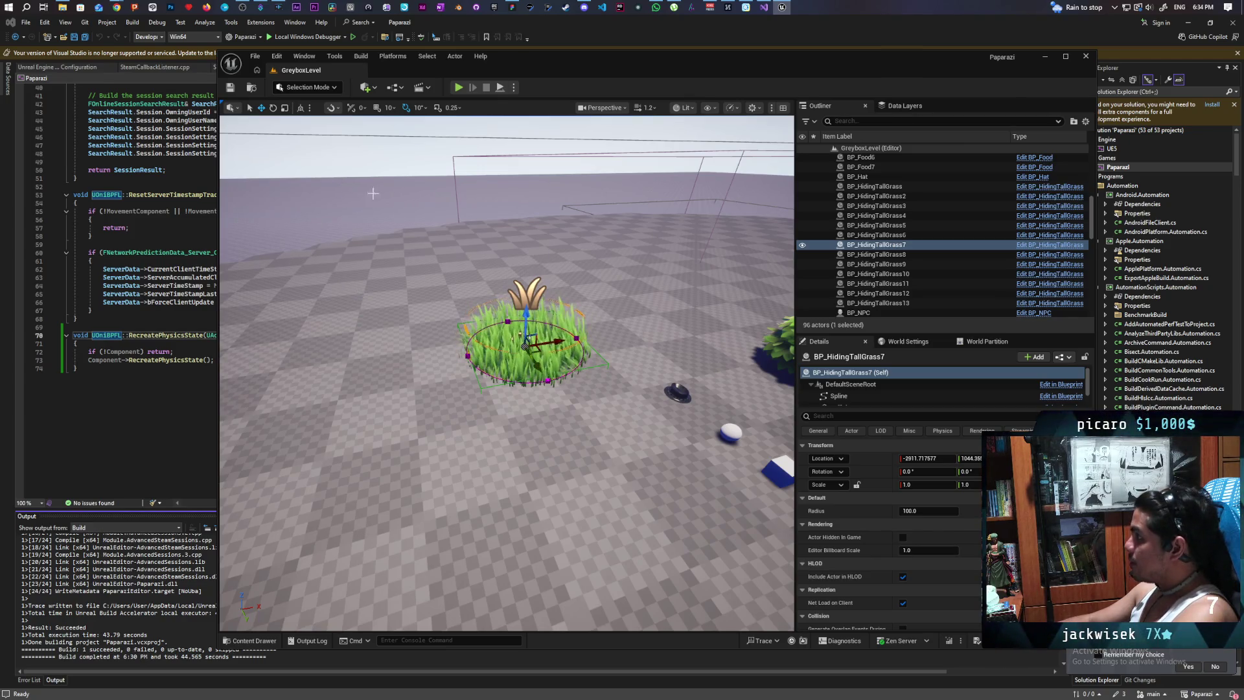
{"action": "scroll", "coordinate": [966, 247], "scroll_direction": "up", "scroll_amount": 10}
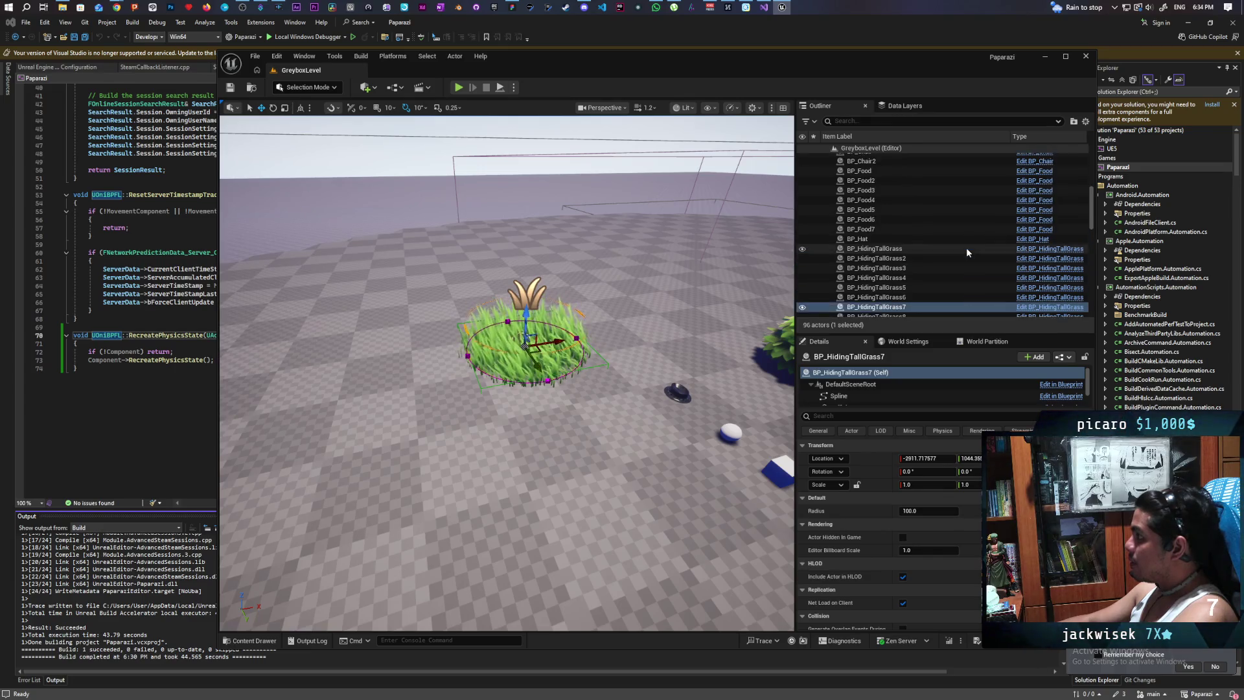
{"action": "scroll", "coordinate": [966, 247], "scroll_direction": "up", "scroll_amount": 3}
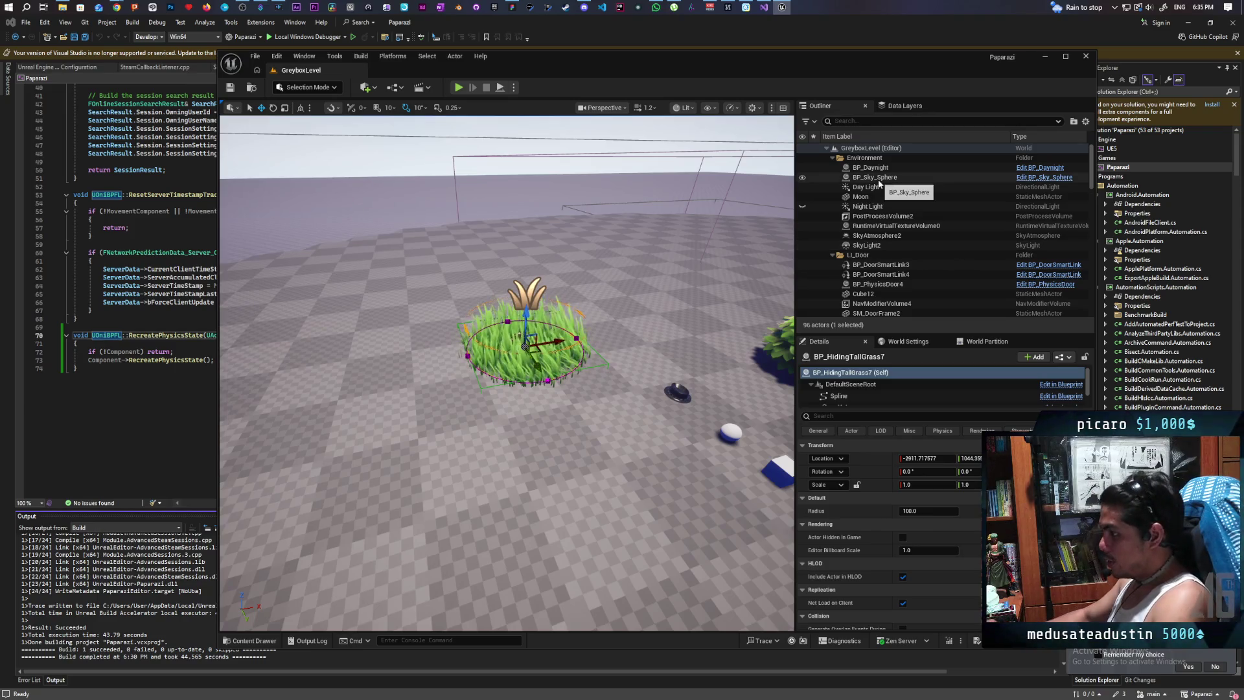
{"action": "key", "text": "f"}
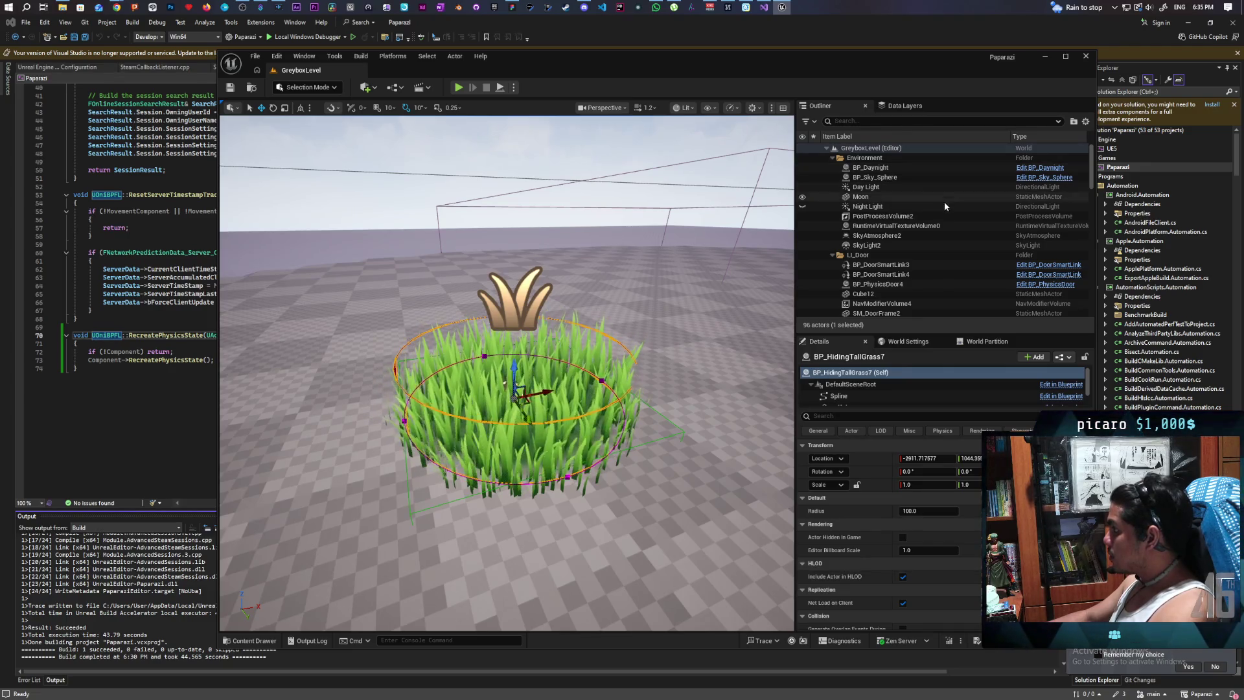
{"action": "left_click", "coordinate": [253, 641]}
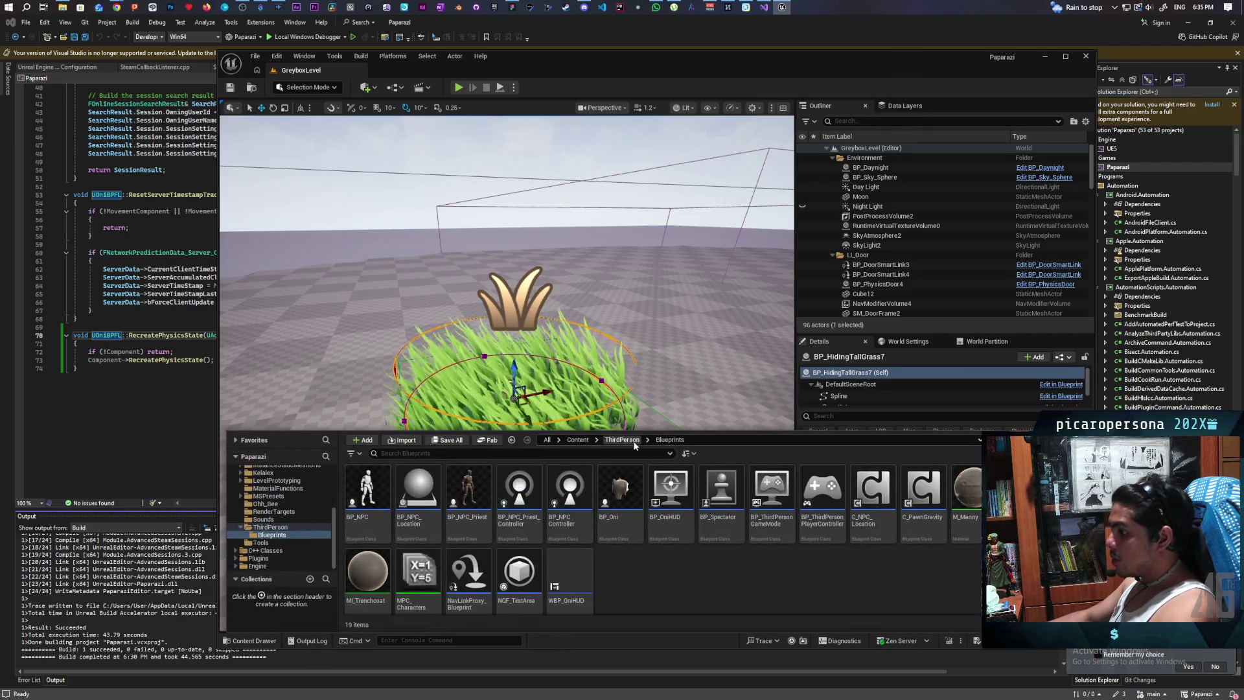
- Search all assets for 'prismatiscape manager' and open the Prismatiscape_Manager_BP blueprint
{"action": "mouse_move", "coordinate": [651, 532]}
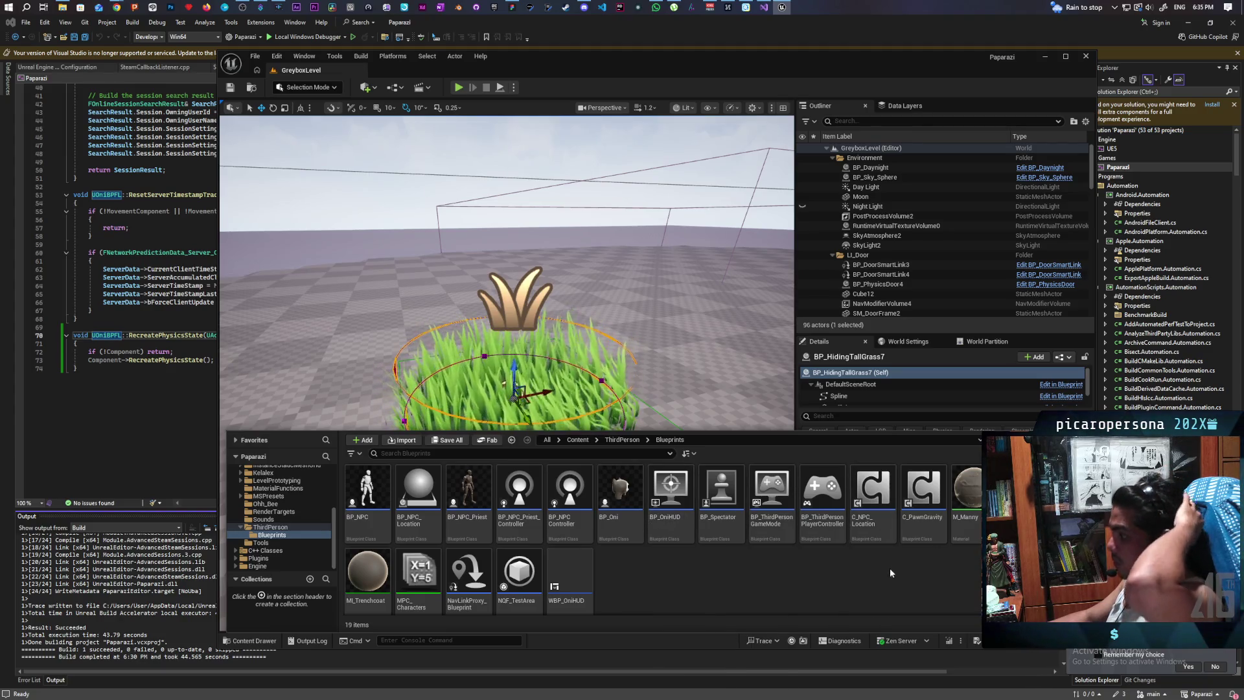
{"action": "left_click", "coordinate": [579, 440]}
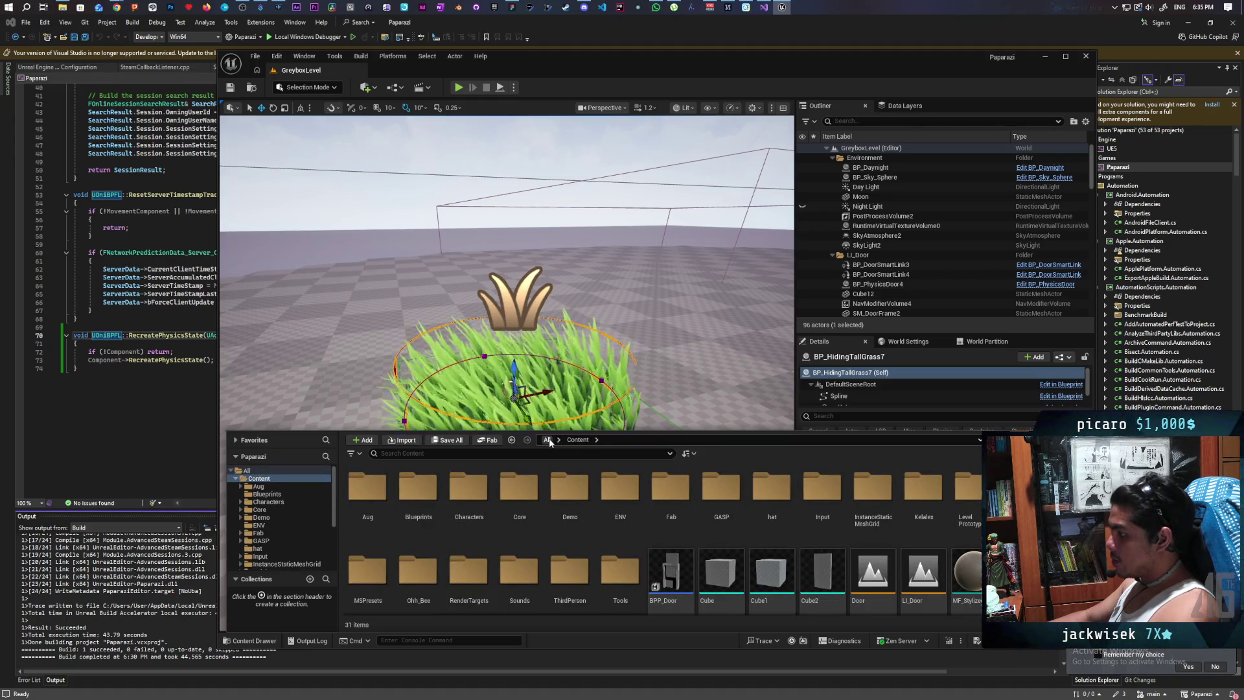
{"action": "left_click", "coordinate": [547, 440]}
{"action": "left_click", "coordinate": [511, 455]}
{"action": "type", "text": "pr"}
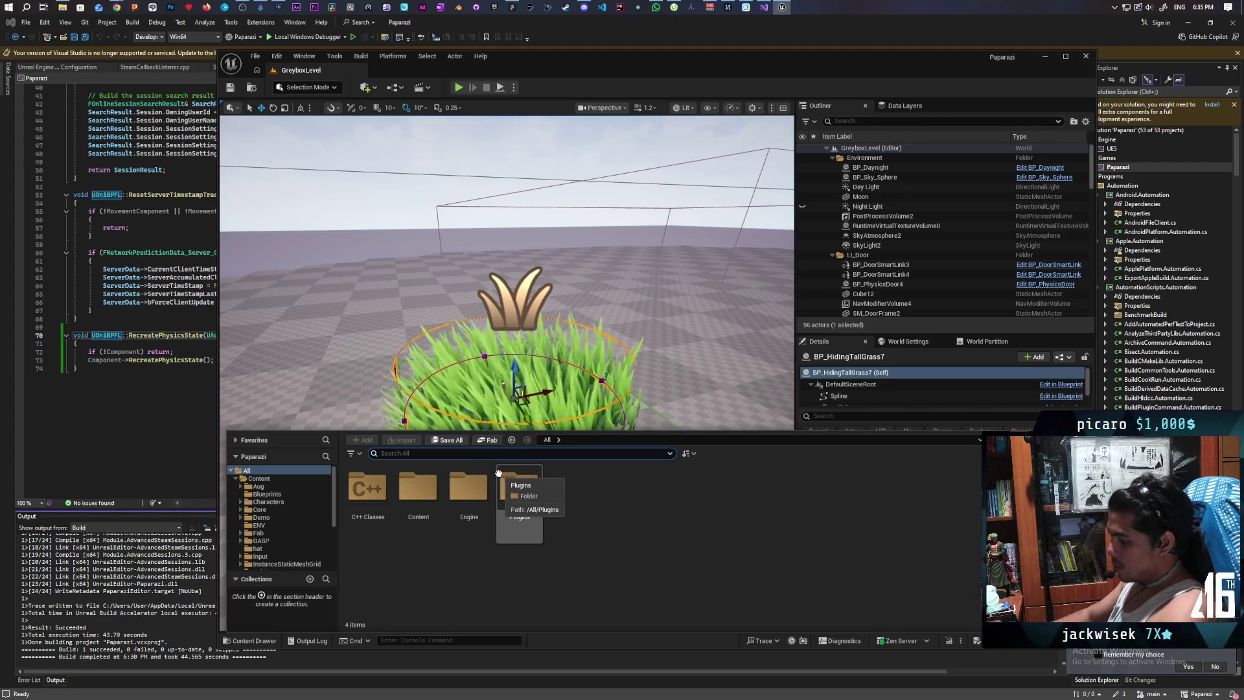
{"action": "type", "text": "ismati"}
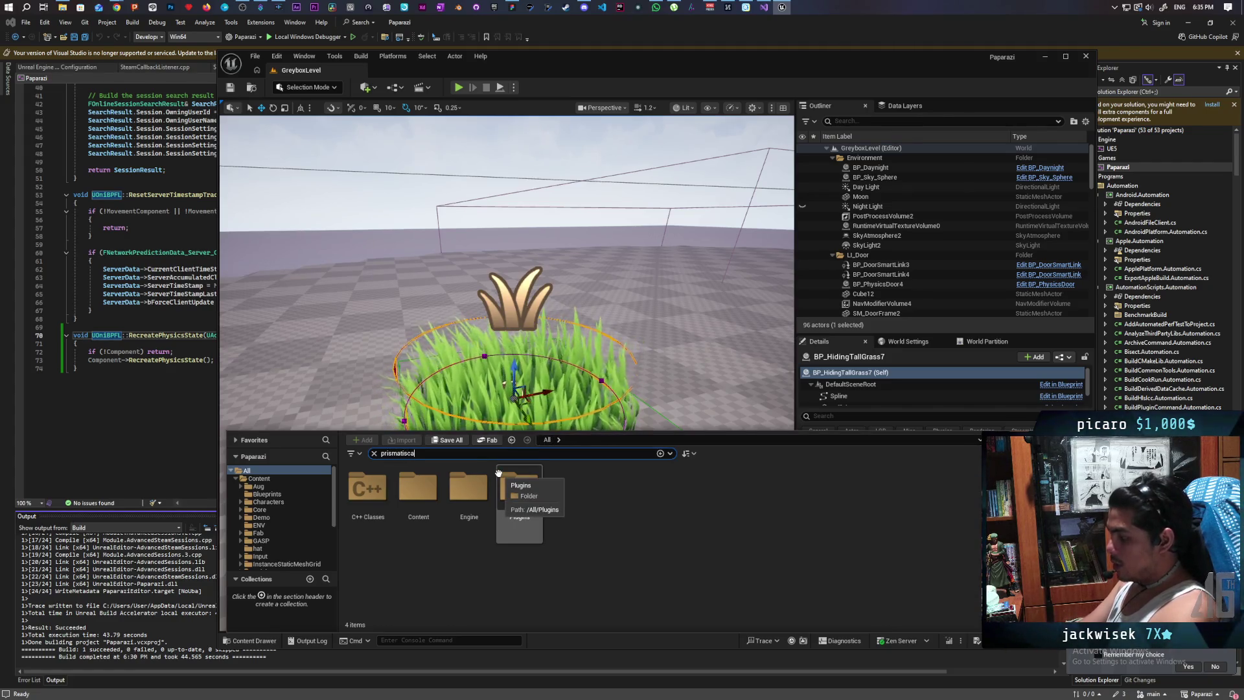
{"action": "type", "text": "scape"}
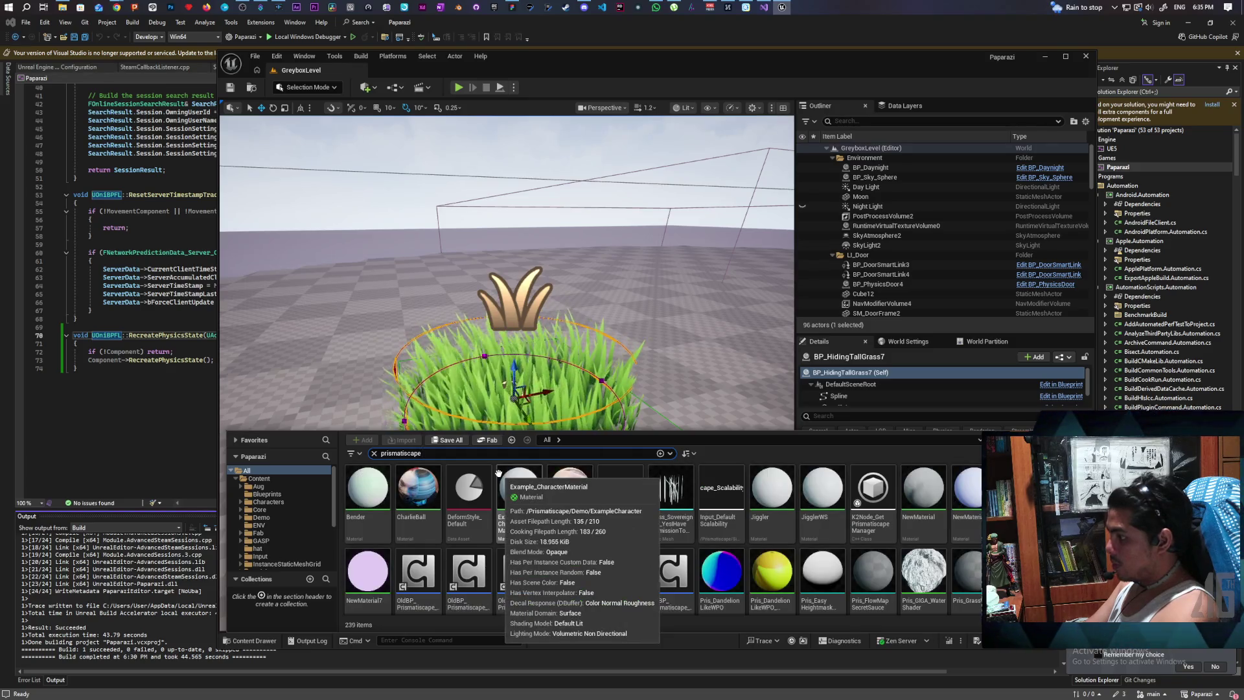
{"action": "type", "text": " ma"}
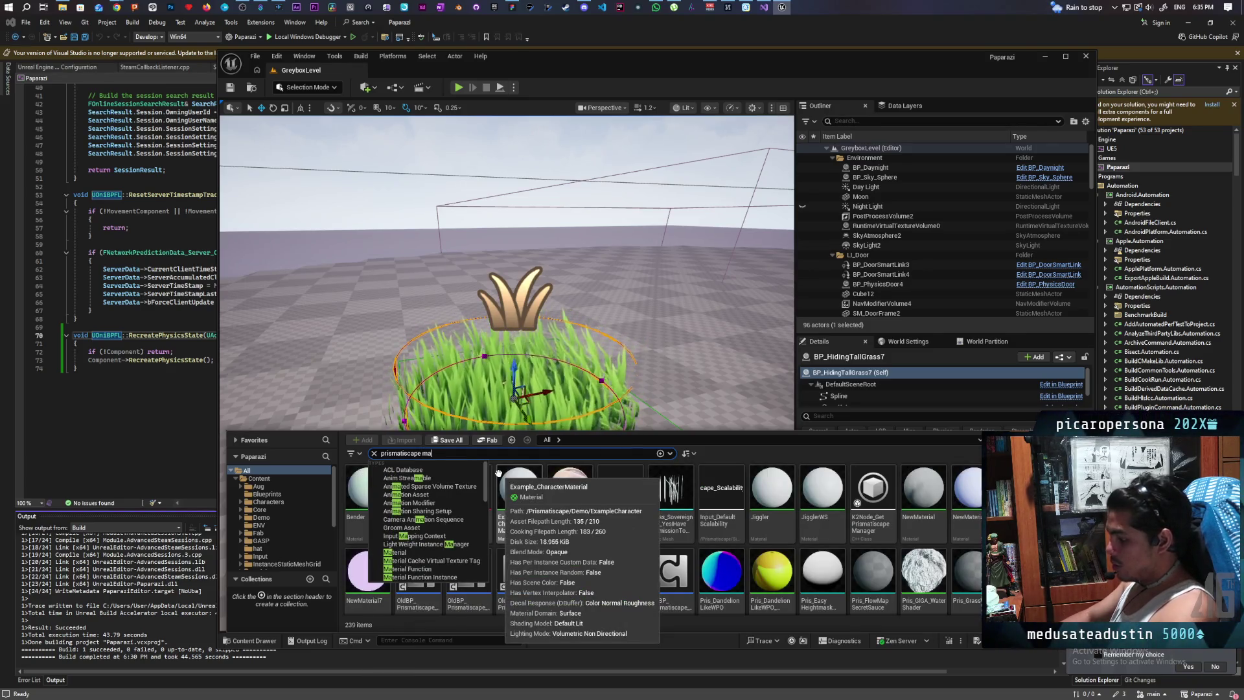
{"action": "type", "text": "nager"}
{"action": "left_click", "coordinate": [498, 478]}
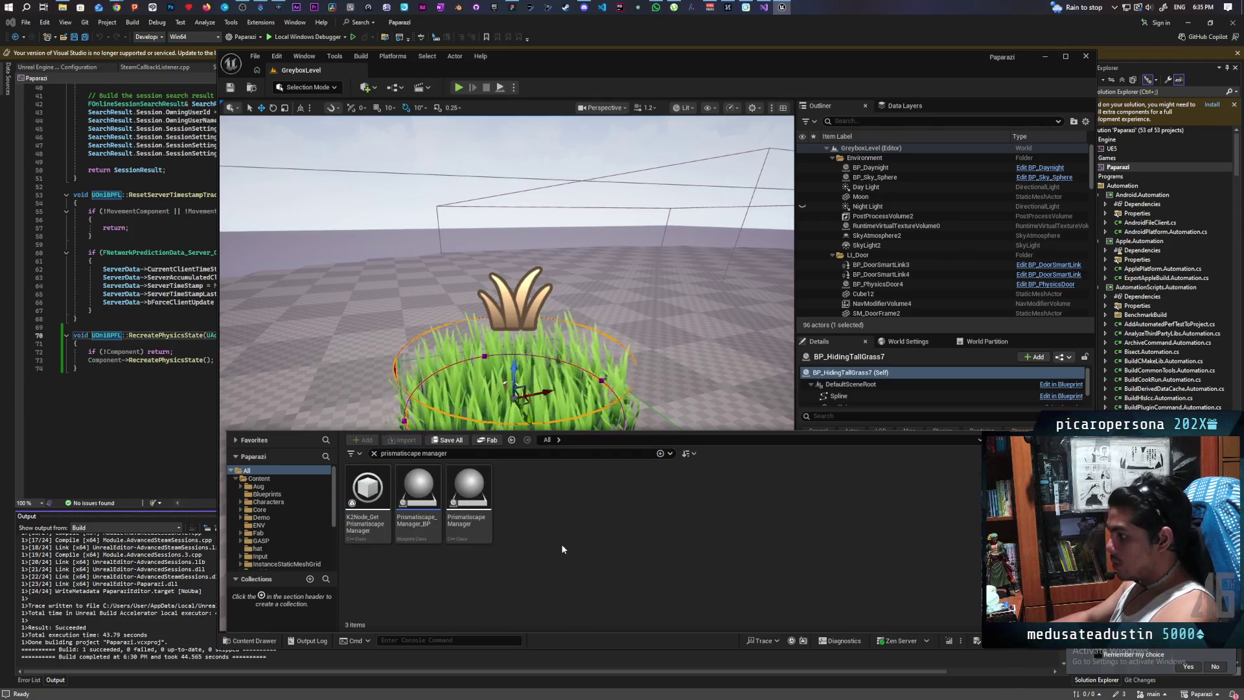
{"action": "double_click", "coordinate": [411, 493]}
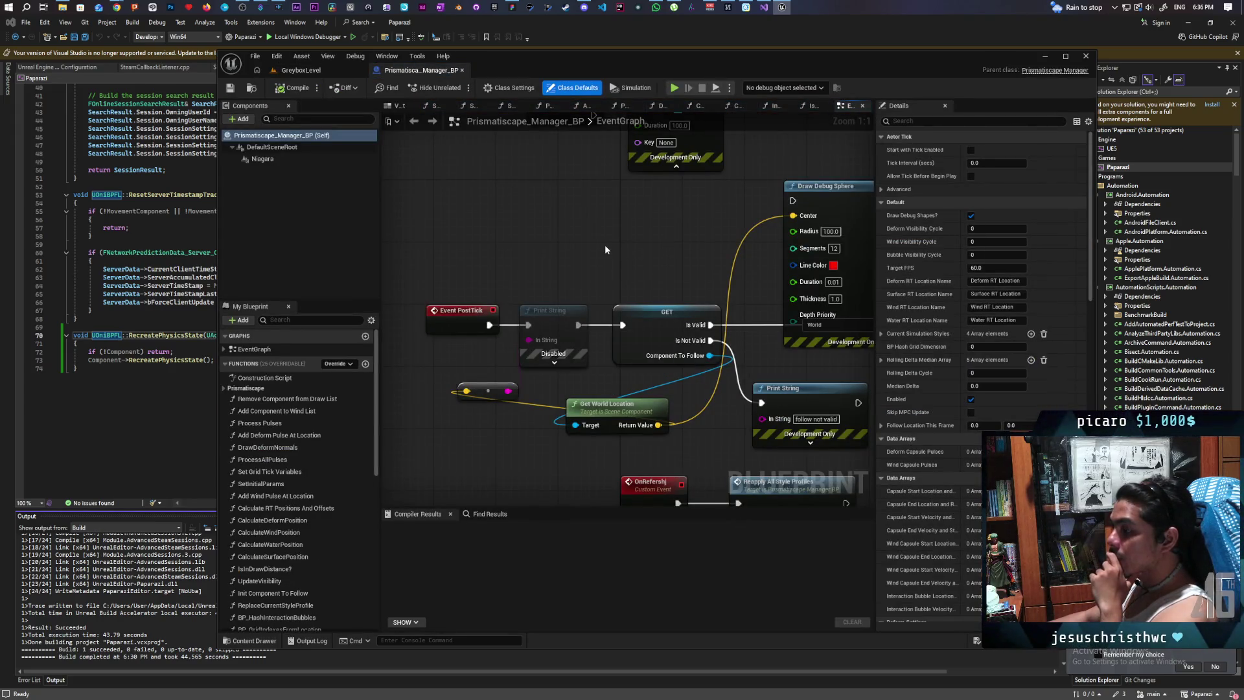
- Pan and zoom around the Prismatiscape_Manager_BP event graph to locate the Initialize event
{"action": "scroll", "coordinate": [643, 233], "scroll_direction": "down", "scroll_amount": 3}
{"action": "mouse_move", "coordinate": [642, 235]}
{"action": "left_mouse_down"}
{"action": "mouse_move", "coordinate": [561, 282]}
{"action": "mouse_move", "coordinate": [565, 300]}
{"action": "left_mouse_up"}
{"action": "scroll", "coordinate": [625, 317], "scroll_direction": "up", "scroll_amount": 1}
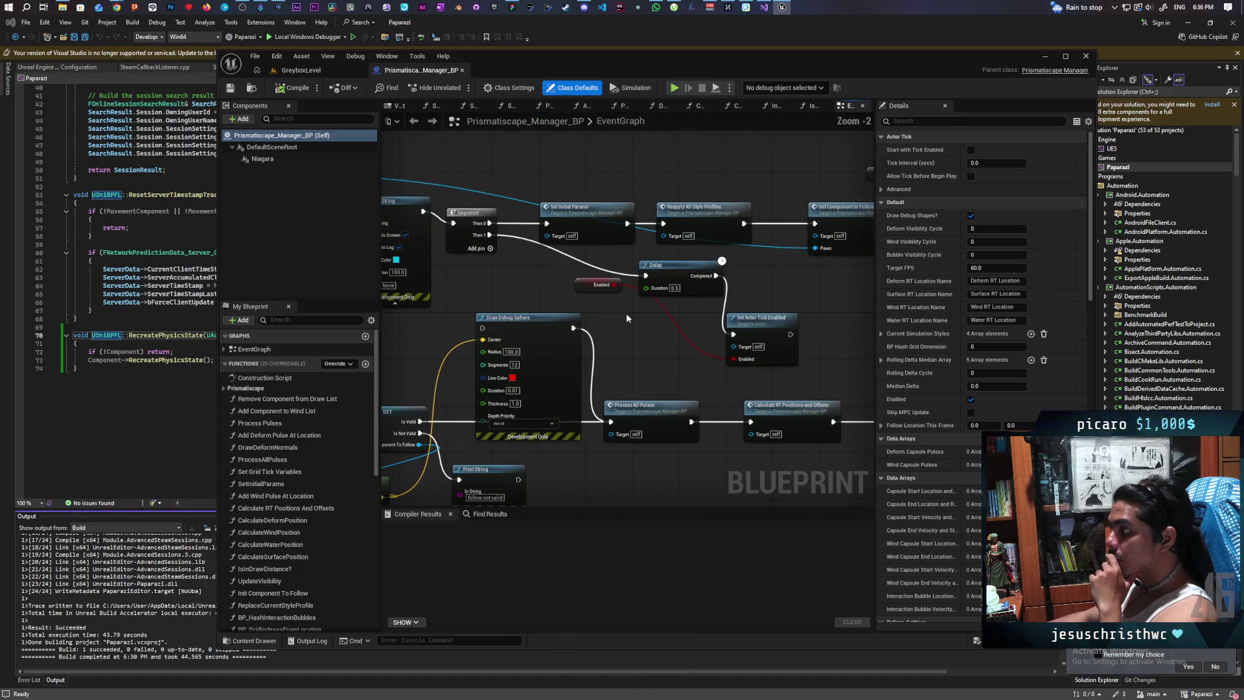
{"action": "scroll", "coordinate": [624, 318], "scroll_direction": "down", "scroll_amount": 1}
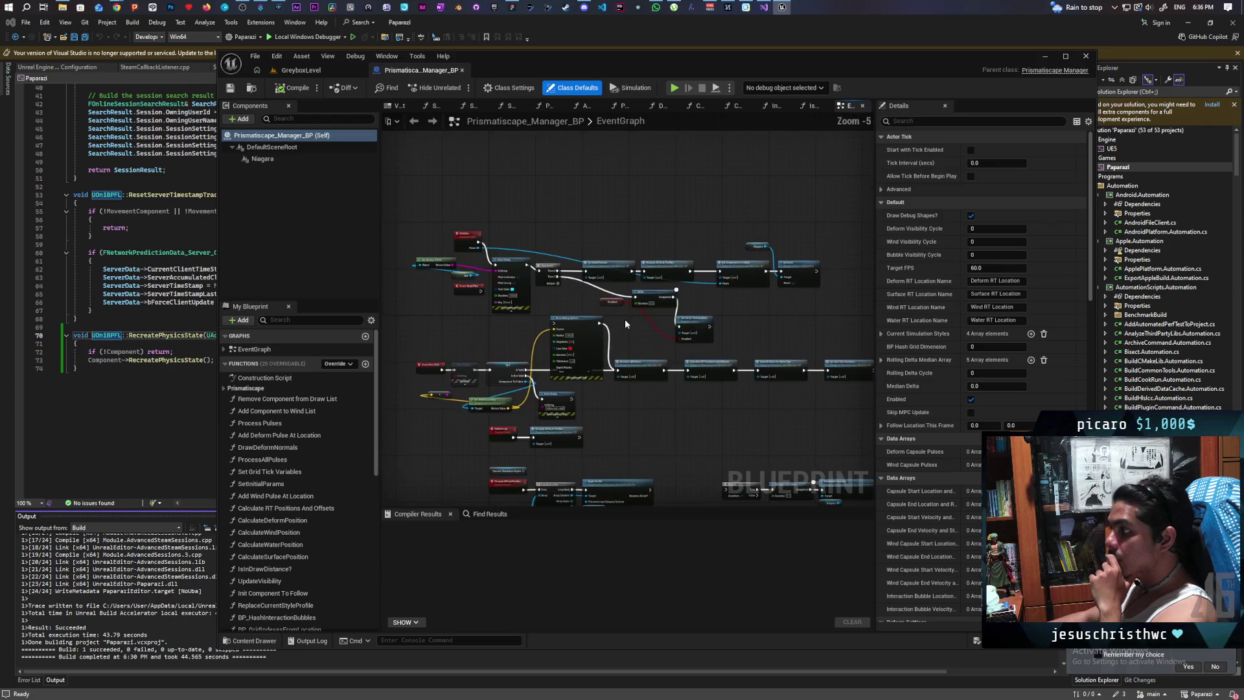
{"action": "scroll", "coordinate": [625, 319], "scroll_direction": "down", "scroll_amount": 1}
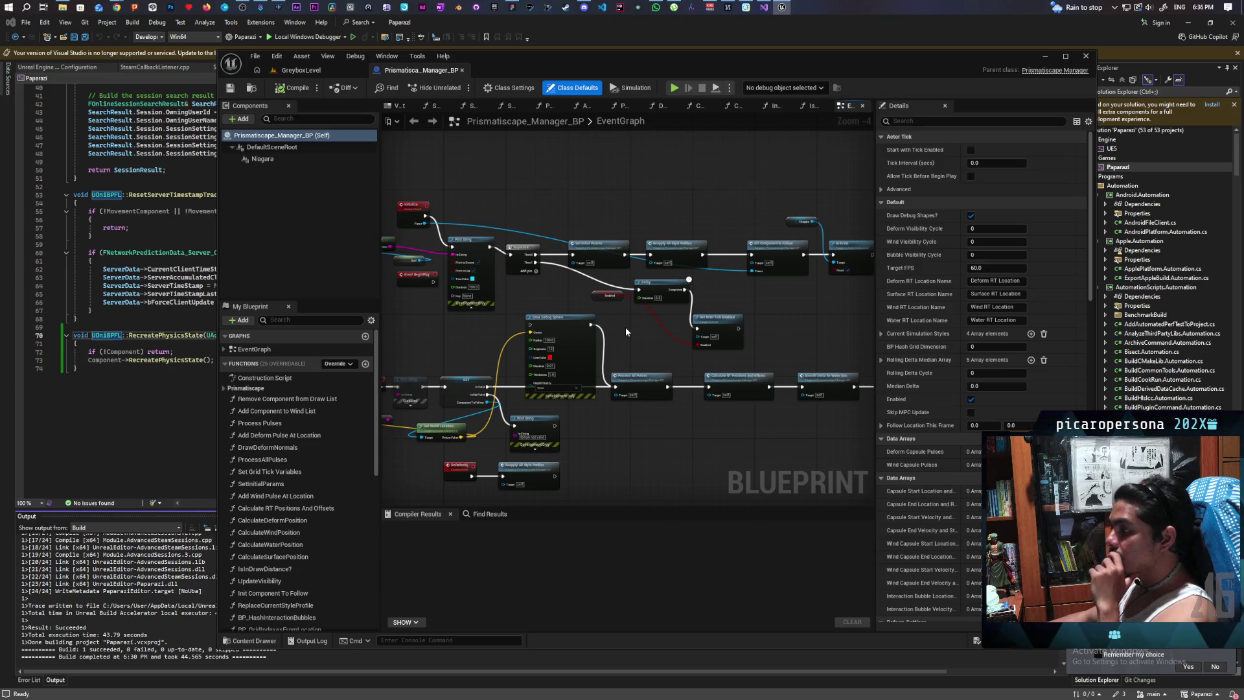
{"action": "scroll", "coordinate": [624, 326], "scroll_direction": "down", "scroll_amount": 3}
{"action": "scroll", "coordinate": [643, 389], "scroll_direction": "up", "scroll_amount": 3}
{"action": "mouse_move", "coordinate": [616, 286]}
{"action": "left_mouse_down"}
{"action": "mouse_move", "coordinate": [592, 298]}
{"action": "mouse_move", "coordinate": [573, 275]}
{"action": "mouse_move", "coordinate": [619, 260]}
{"action": "mouse_move", "coordinate": [458, 241]}
{"action": "left_mouse_up"}
{"action": "scroll", "coordinate": [613, 258], "scroll_direction": "up", "scroll_amount": 1}
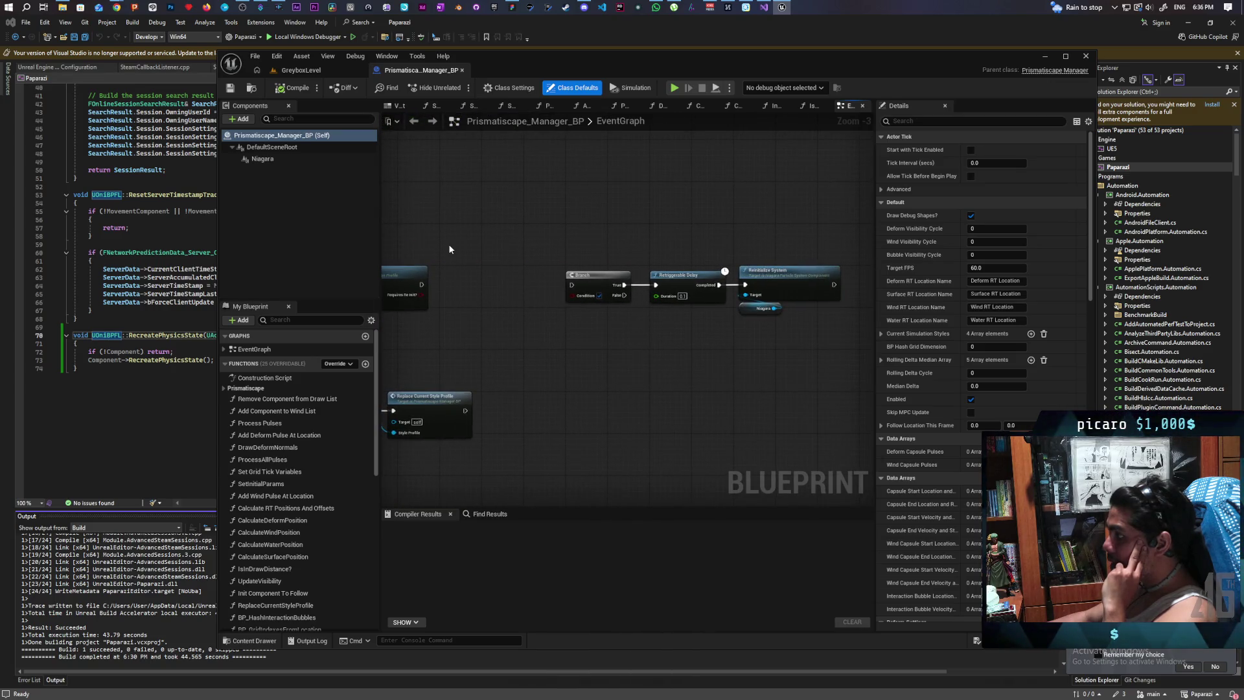
{"action": "scroll", "coordinate": [471, 246], "scroll_direction": "up", "scroll_amount": 1}
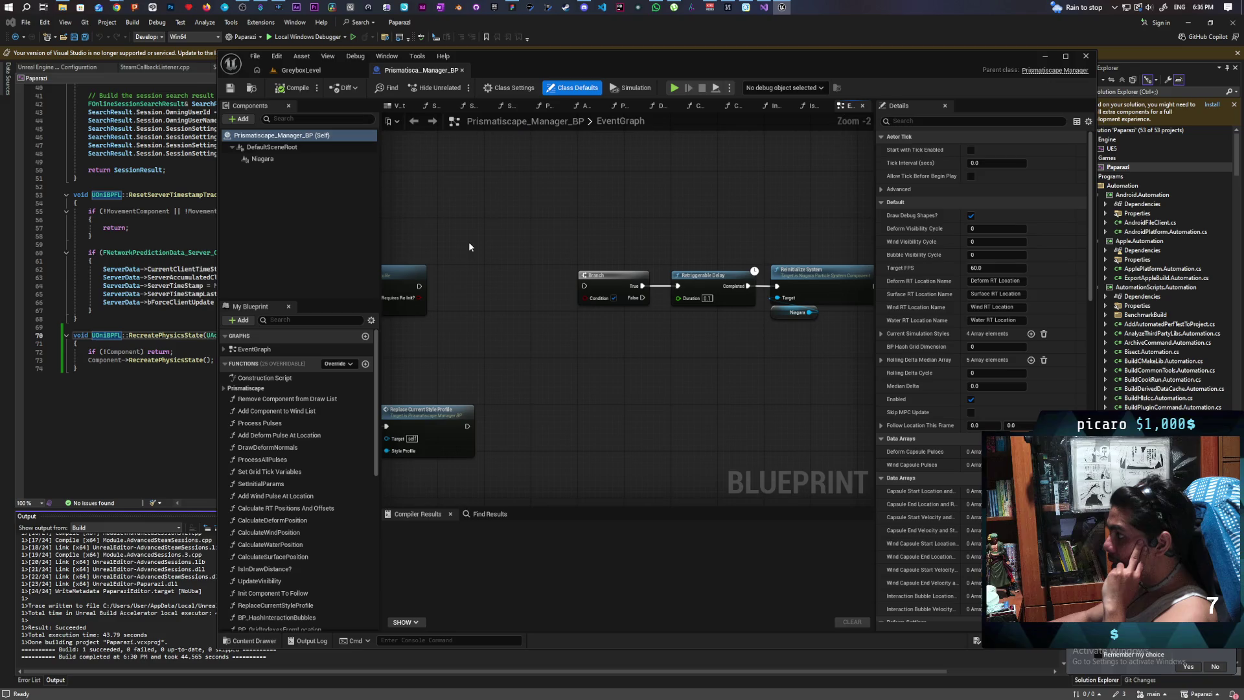
{"action": "scroll", "coordinate": [535, 266], "scroll_direction": "down", "scroll_amount": 3}
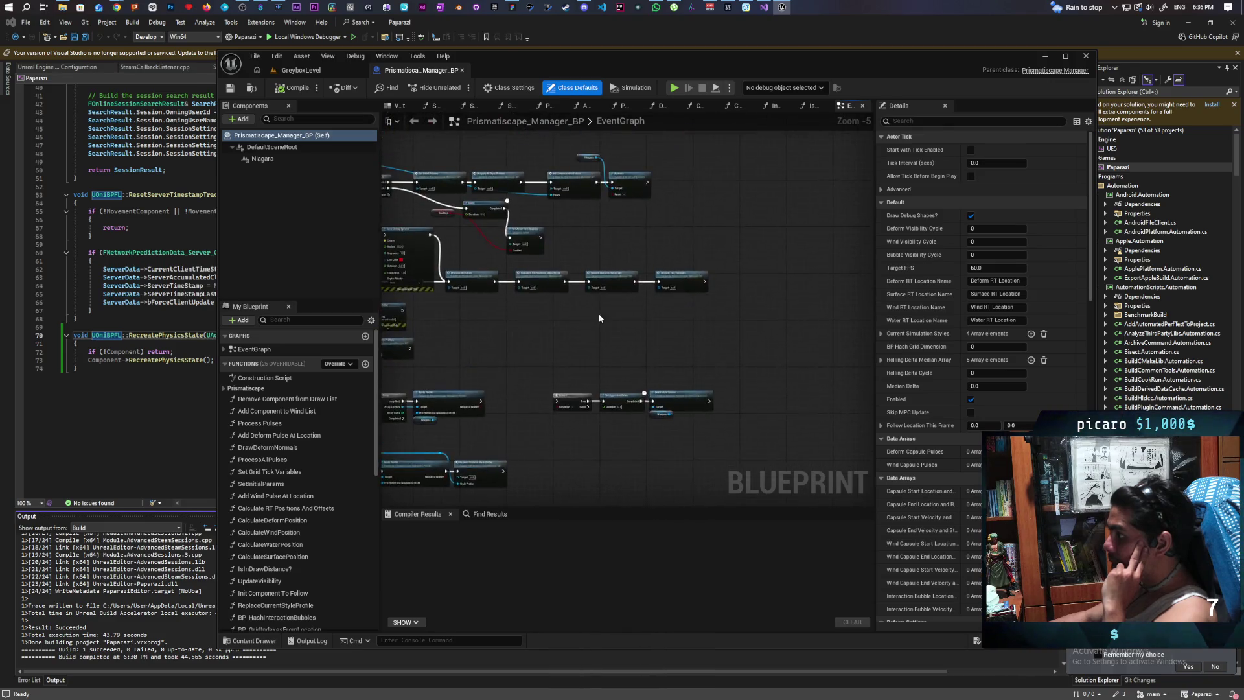
{"action": "scroll", "coordinate": [573, 372], "scroll_direction": "up", "scroll_amount": 2}
{"action": "mouse_move", "coordinate": [574, 355]}
{"action": "left_mouse_down"}
{"action": "mouse_move", "coordinate": [559, 393]}
{"action": "mouse_move", "coordinate": [791, 381]}
{"action": "mouse_move", "coordinate": [775, 366]}
{"action": "mouse_move", "coordinate": [823, 357]}
{"action": "mouse_move", "coordinate": [761, 378]}
{"action": "left_mouse_up"}
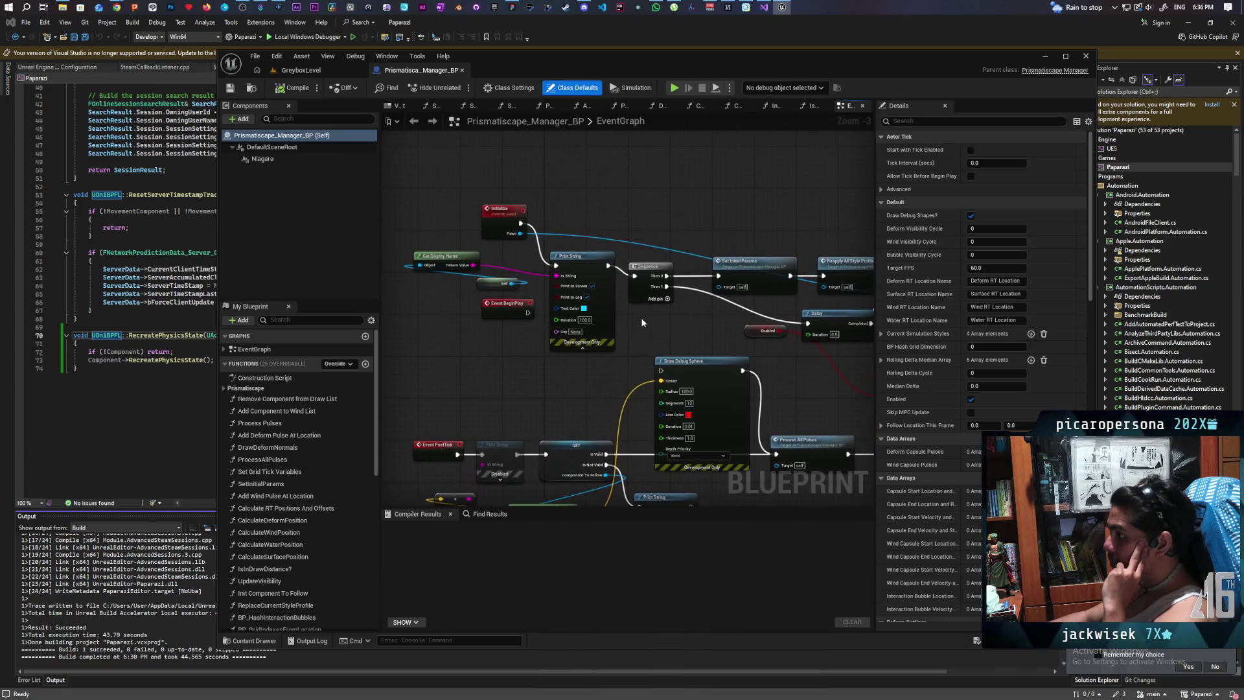
- Run Find References By Class Member on the Initialize event node
{"action": "left_click_drag", "start_coordinate": [491, 178], "coordinate": [561, 224]}
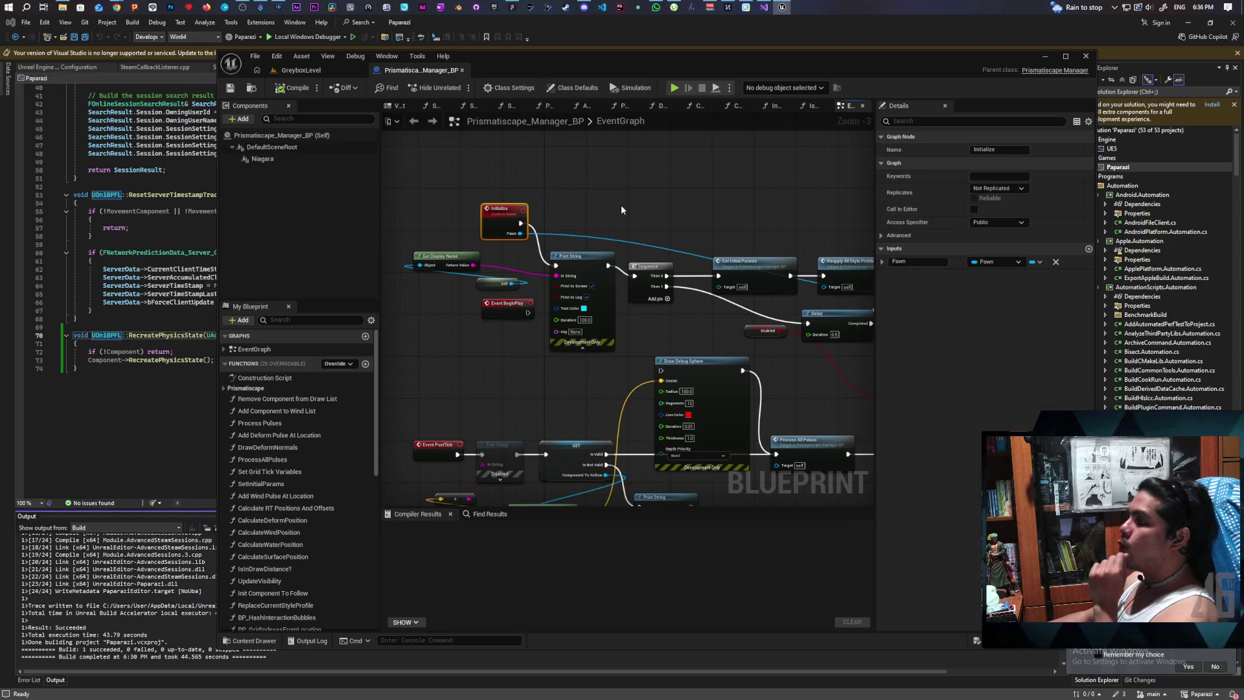
{"action": "right_click", "coordinate": [498, 229]}
{"action": "mouse_move", "coordinate": [569, 330]}
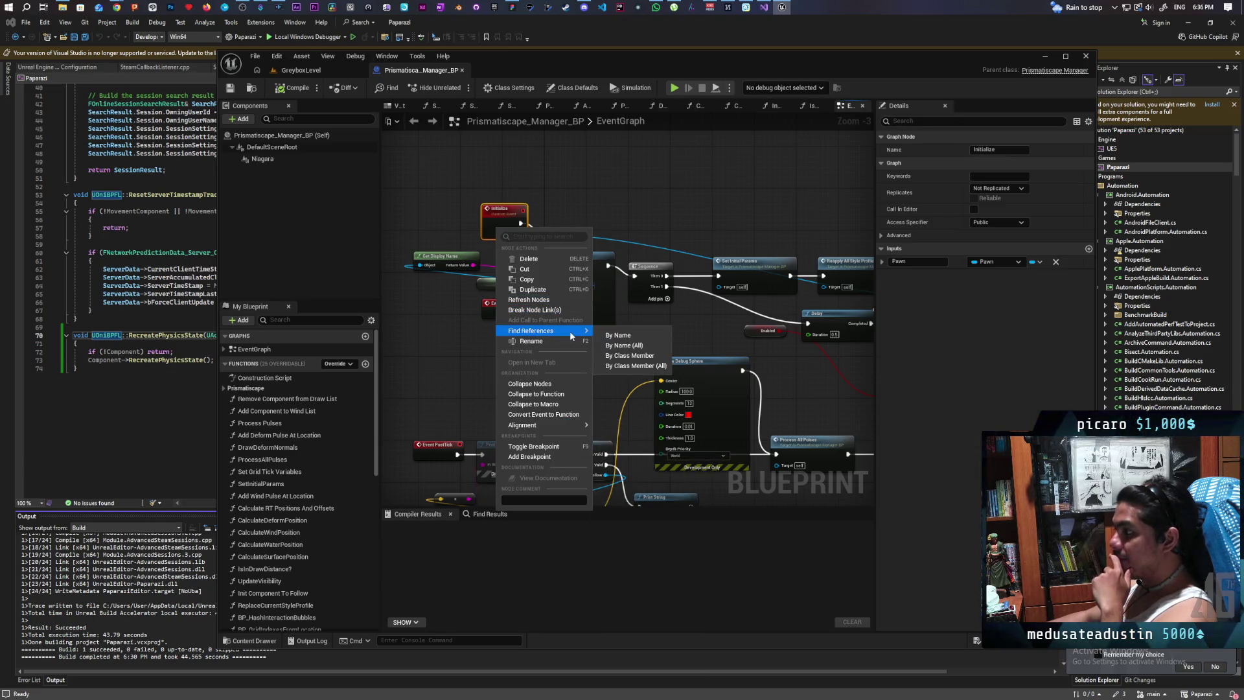
{"action": "left_click", "coordinate": [657, 367]}
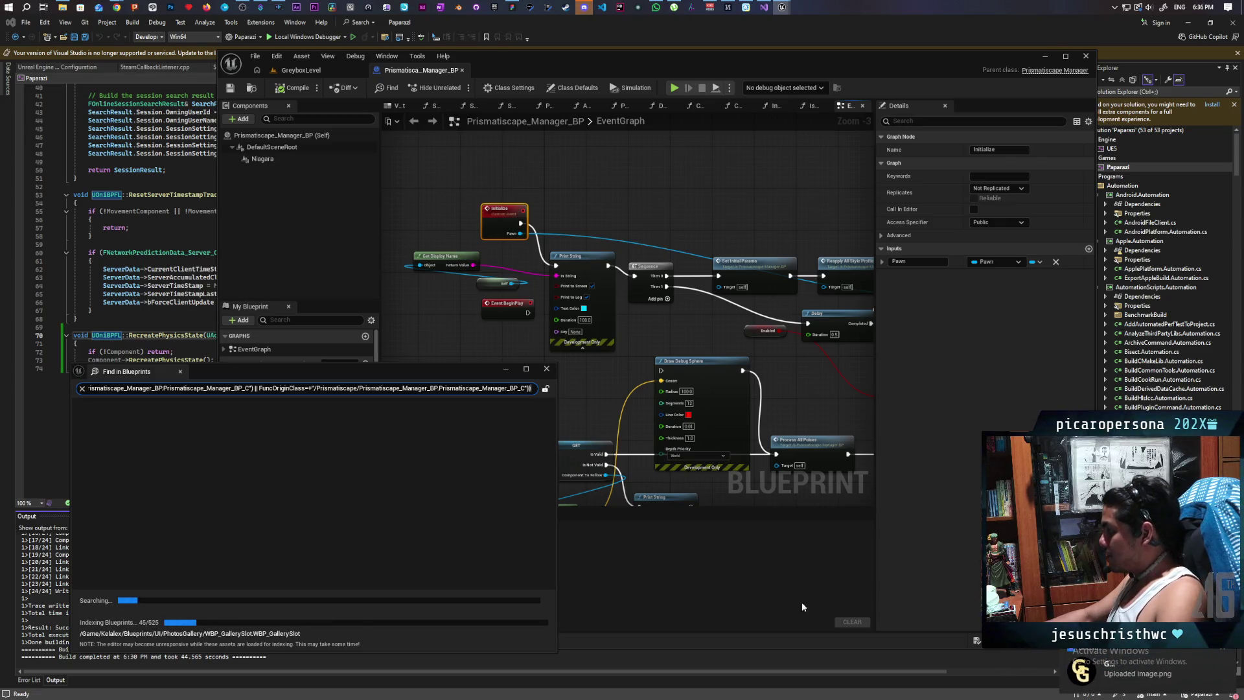
{"action": "left_click", "coordinate": [1139, 688]}
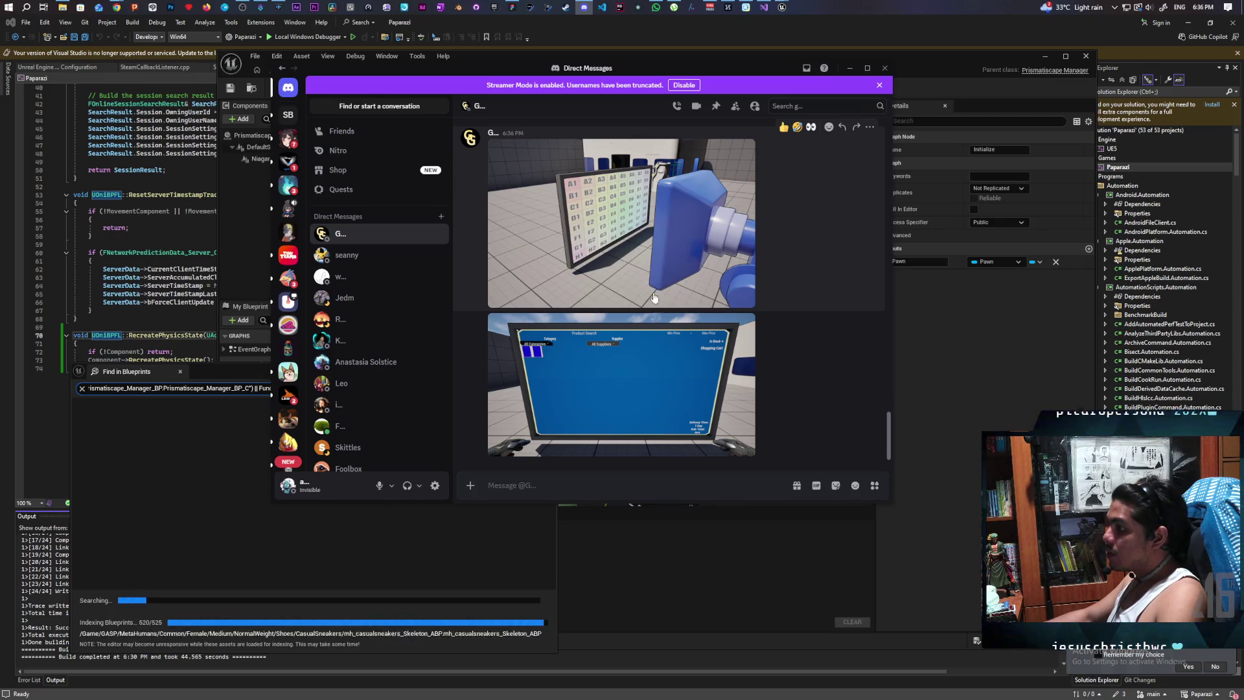
- Scroll the Discord DM to the newest screenshots and enlarge the 6:36 PM one
{"action": "scroll", "coordinate": [640, 349], "scroll_direction": "up", "scroll_amount": 10}
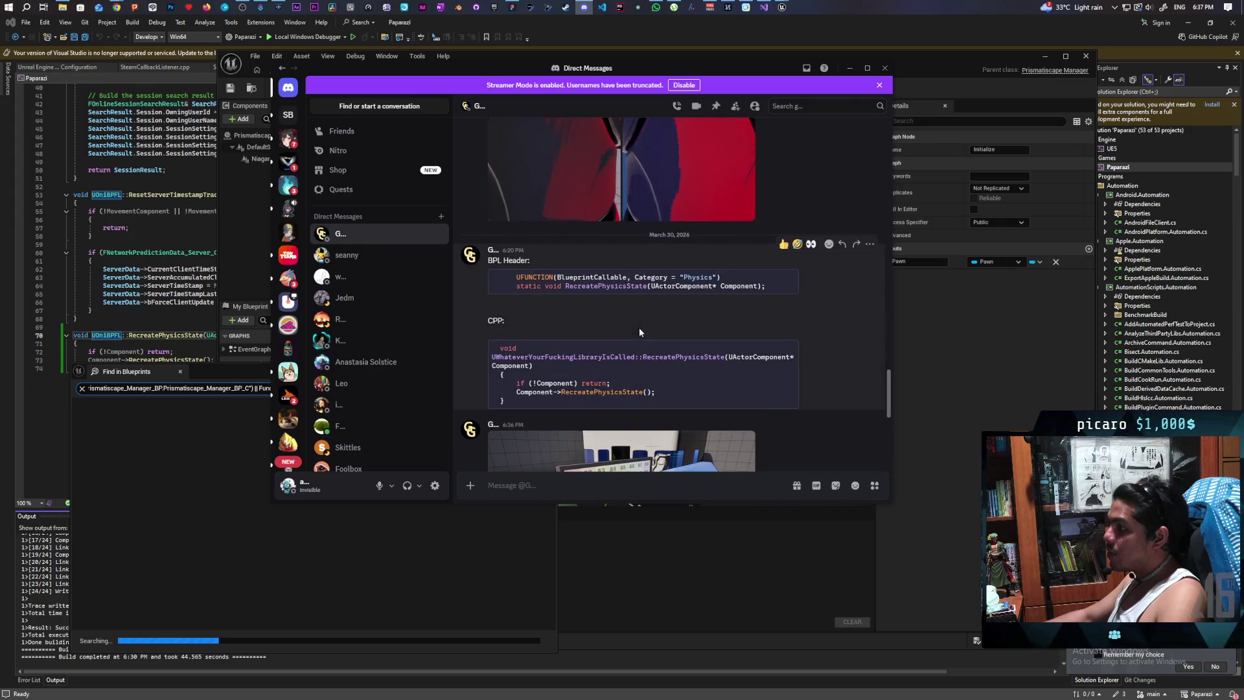
{"action": "scroll", "coordinate": [638, 331], "scroll_direction": "down", "scroll_amount": 10}
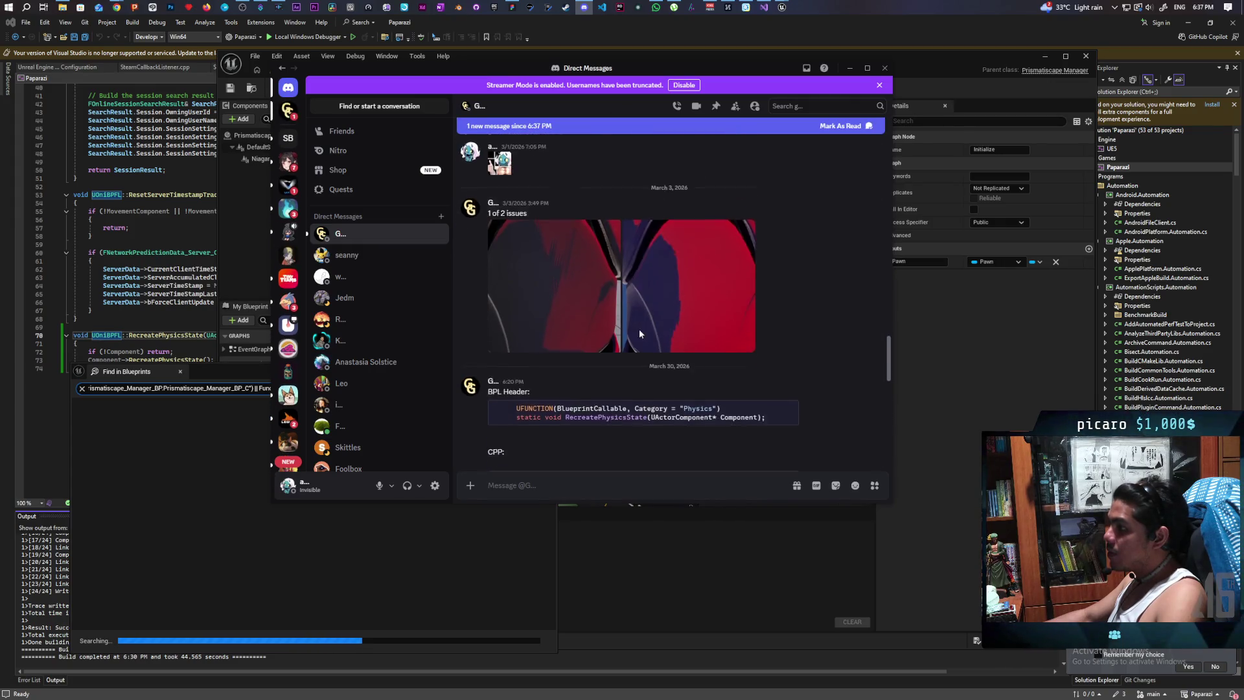
{"action": "scroll", "coordinate": [638, 334], "scroll_direction": "down", "scroll_amount": 2}
{"action": "scroll", "coordinate": [639, 335], "scroll_direction": "down", "scroll_amount": 3}
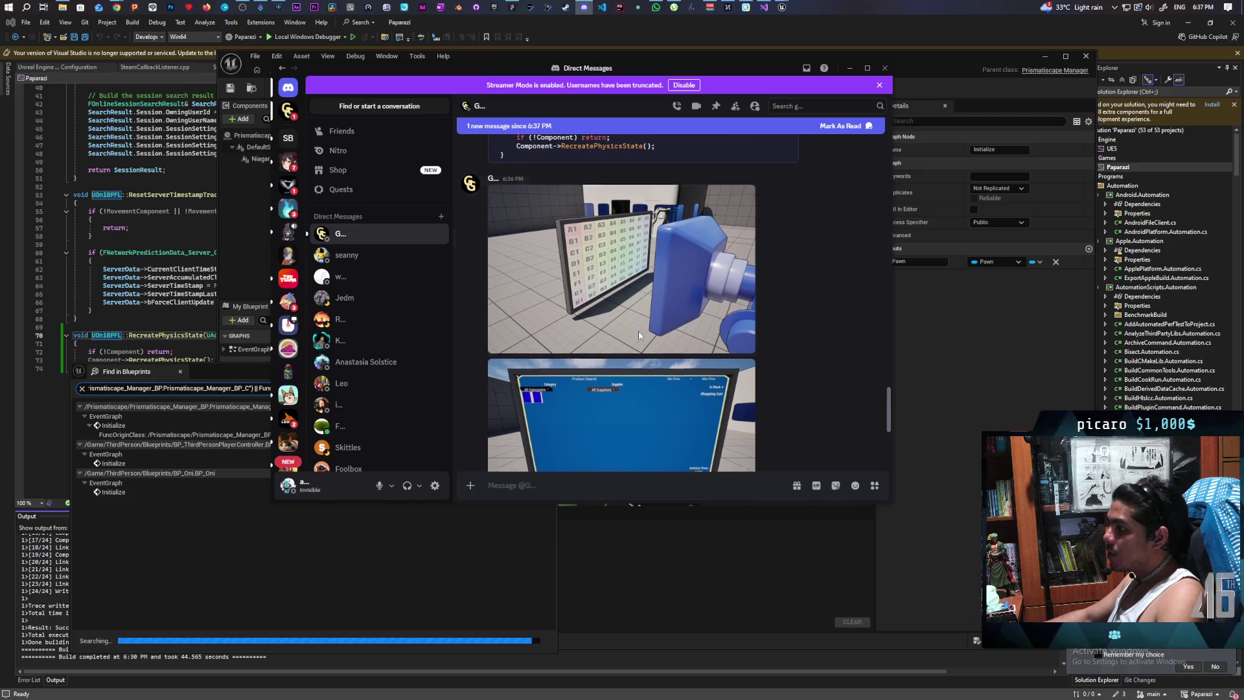
{"action": "scroll", "coordinate": [639, 337], "scroll_direction": "down", "scroll_amount": 2}
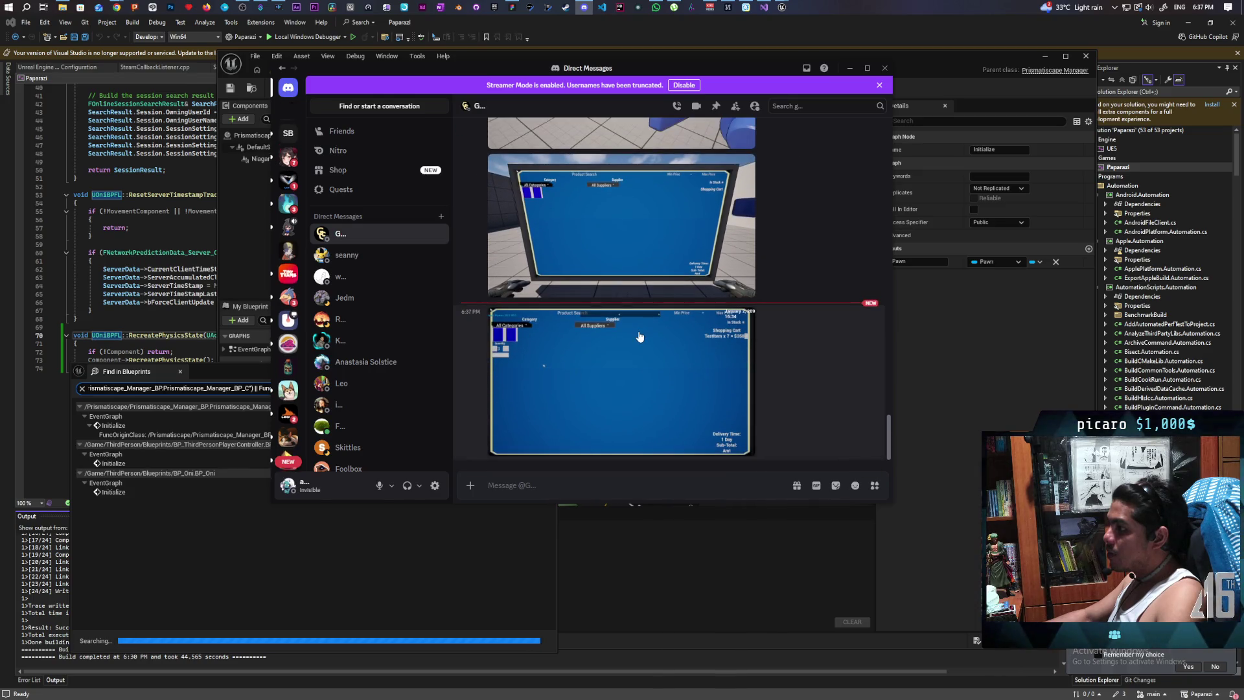
{"action": "left_click", "coordinate": [664, 222]}
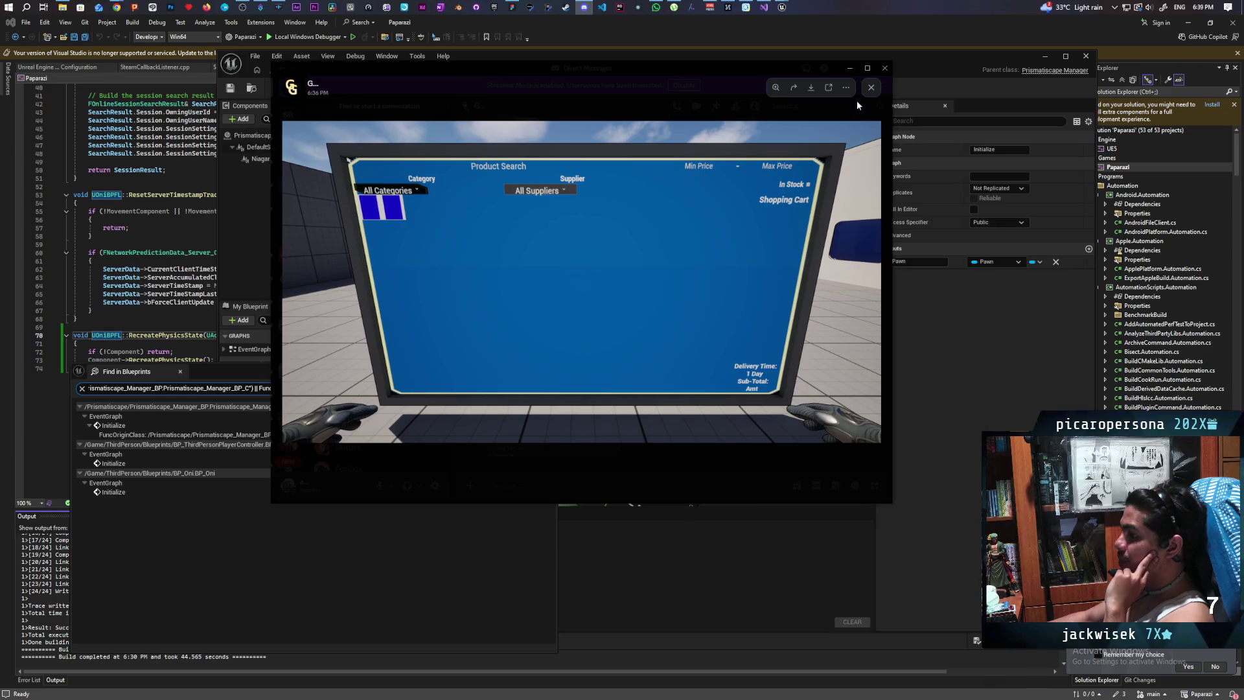
- Minimize Discord to bring back the Unreal Find in Blueprints results
{"action": "left_click", "coordinate": [852, 67]}
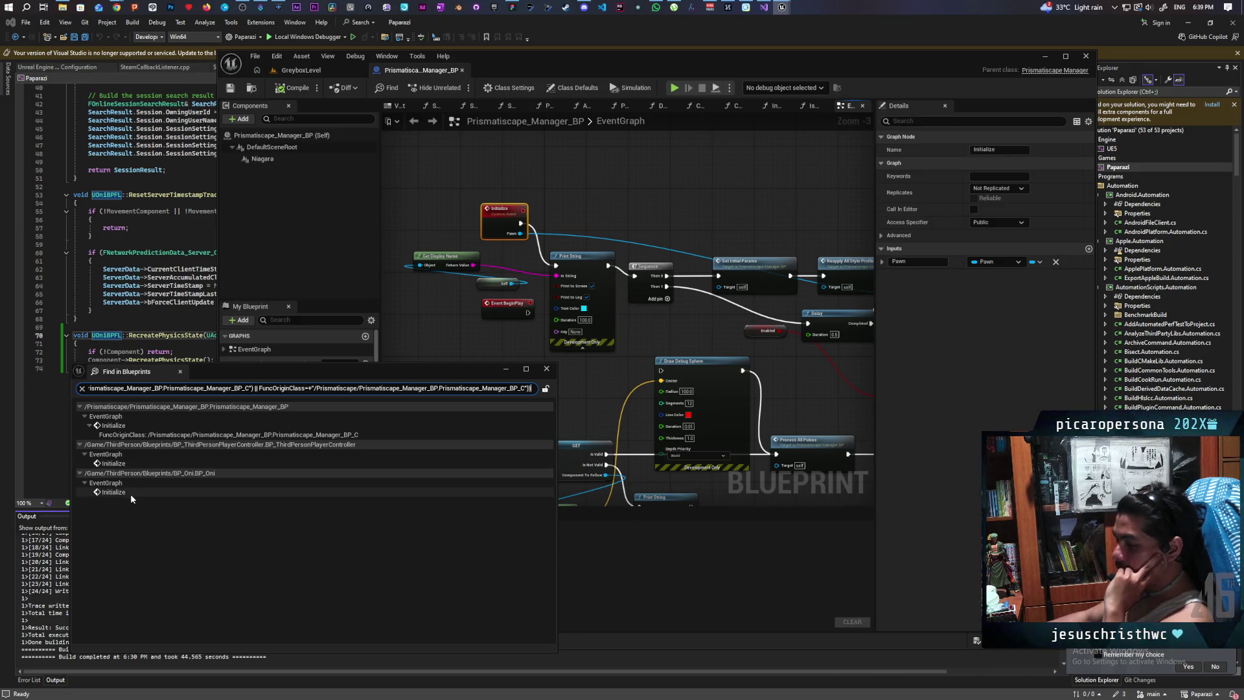
- Open the player controller's Initialize call and frame it next to the SpawnActor node
{"action": "double_click", "coordinate": [116, 464]}
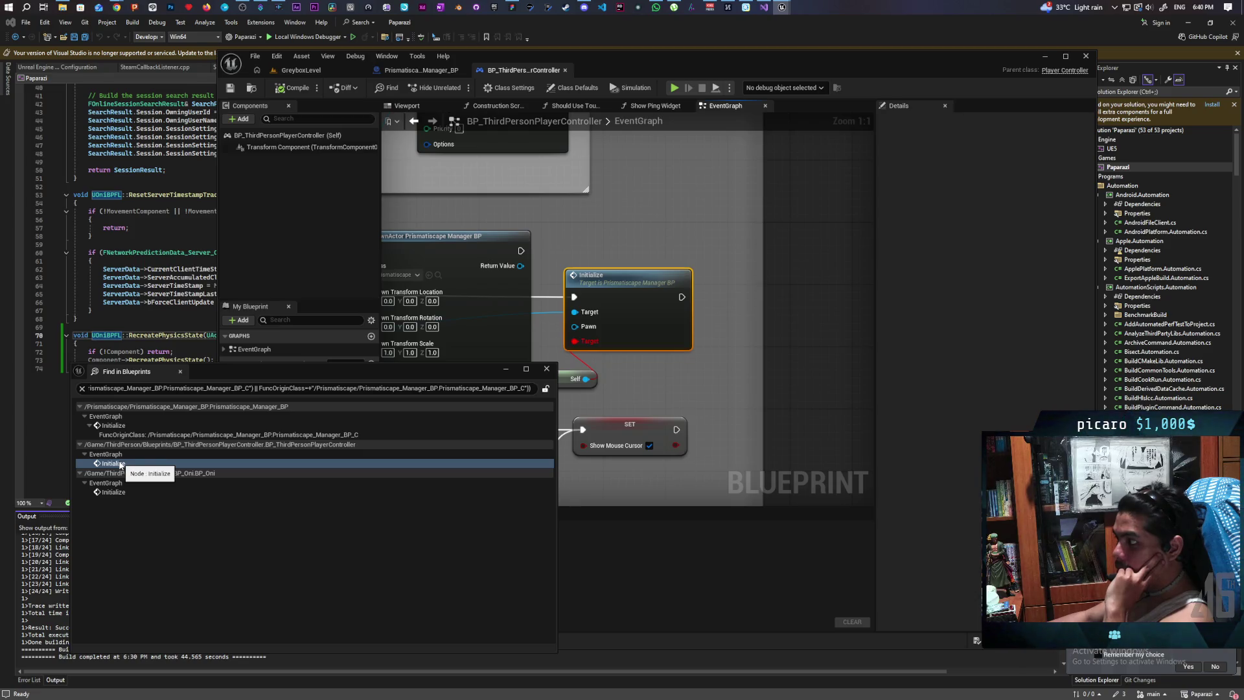
{"action": "mouse_move", "coordinate": [656, 381]}
{"action": "left_mouse_down"}
{"action": "mouse_move", "coordinate": [808, 357]}
{"action": "mouse_move", "coordinate": [789, 361]}
{"action": "left_mouse_up"}
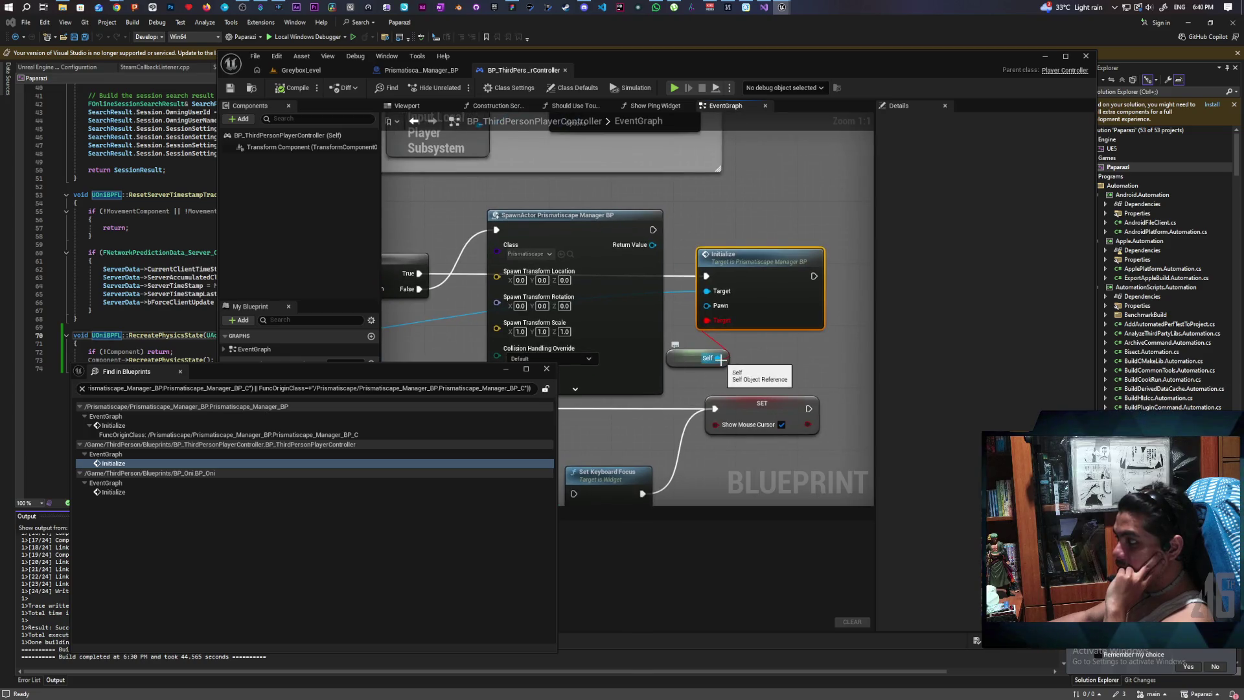
{"action": "mouse_move", "coordinate": [646, 382]}
{"action": "left_mouse_down"}
{"action": "mouse_move", "coordinate": [716, 285]}
{"action": "mouse_move", "coordinate": [614, 285]}
{"action": "mouse_move", "coordinate": [672, 312]}
{"action": "mouse_move", "coordinate": [739, 304]}
{"action": "left_mouse_up"}
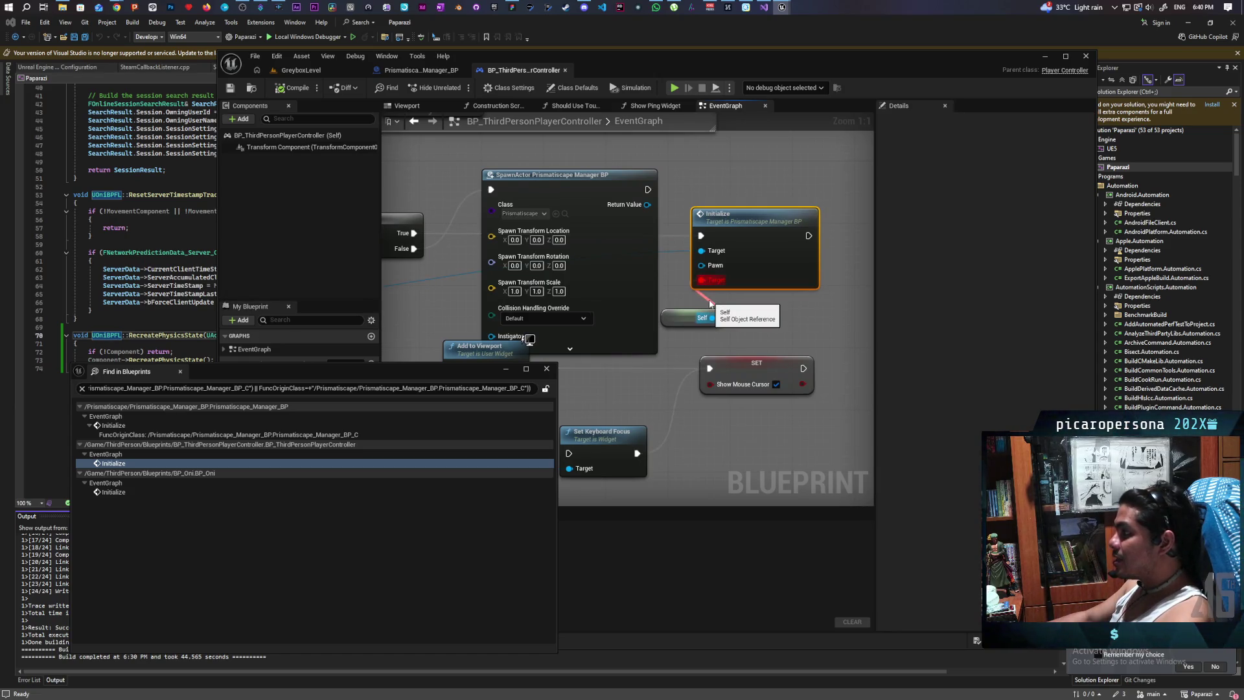
{"action": "scroll", "coordinate": [709, 303], "scroll_direction": "down", "scroll_amount": 2}
{"action": "scroll", "coordinate": [709, 303], "scroll_direction": "up", "scroll_amount": 2}
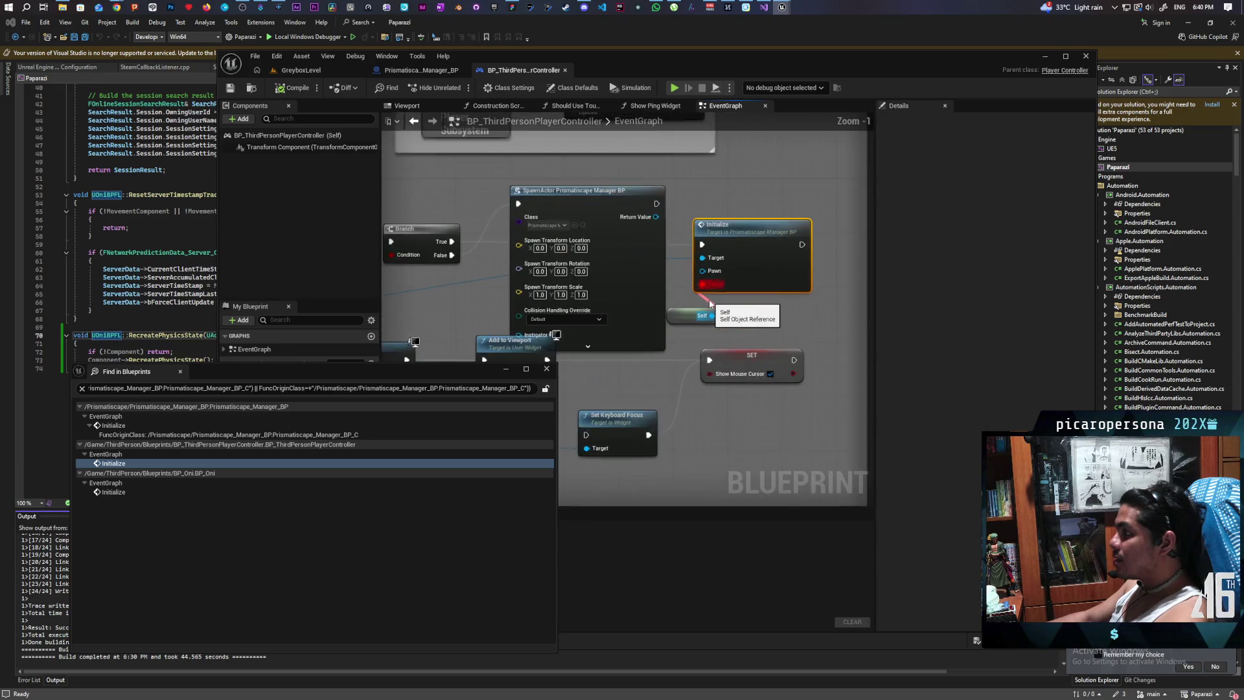
{"action": "left_click_drag", "start_coordinate": [710, 302], "coordinate": [785, 283]}
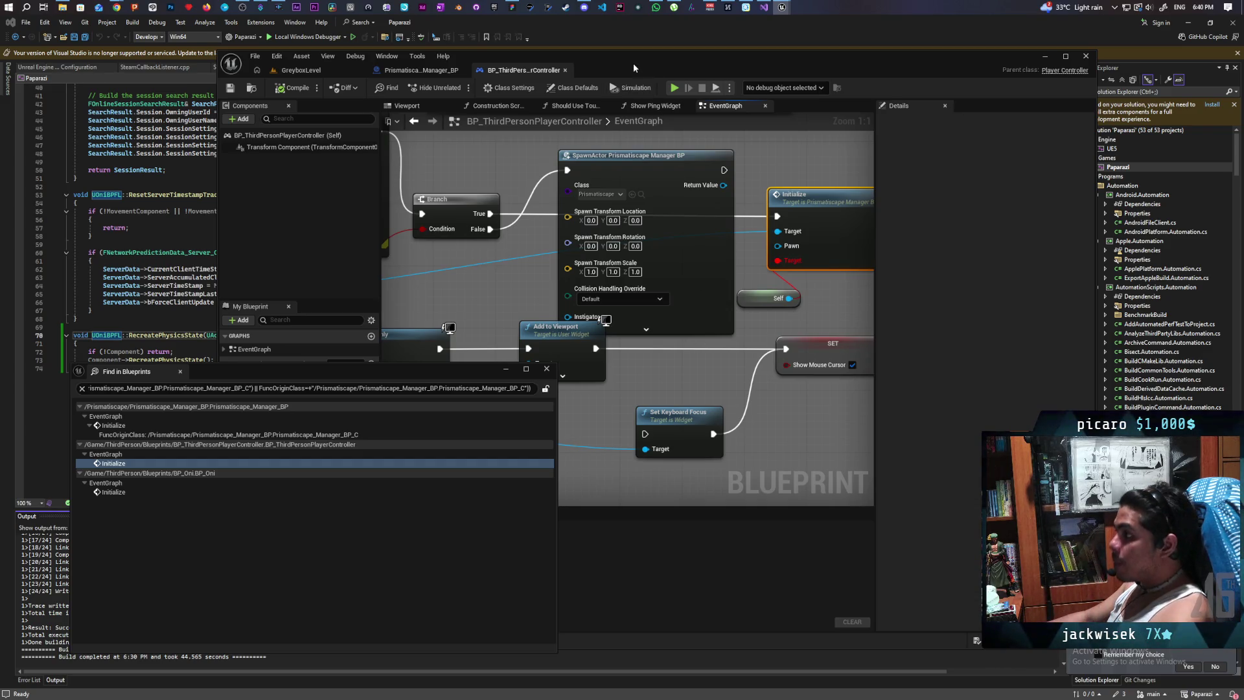
- Compare it with the manager's Initialize event, which takes a Pawn input
{"action": "left_click", "coordinate": [416, 68]}
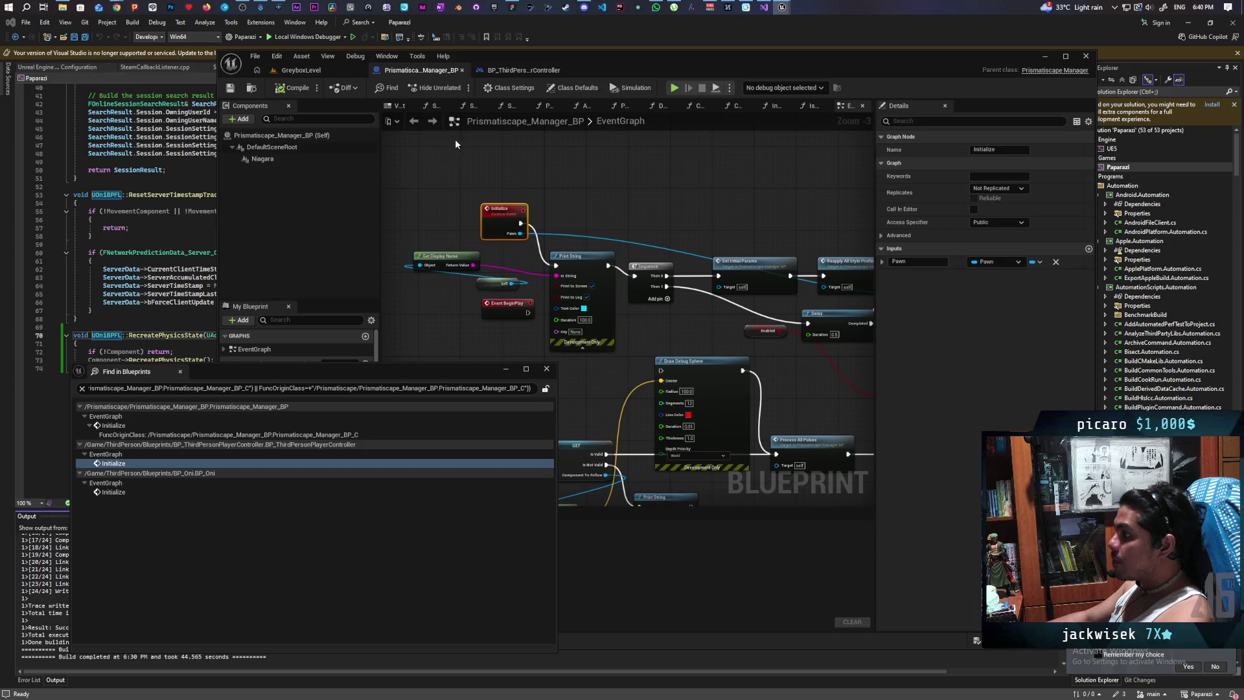
{"action": "mouse_move", "coordinate": [561, 168]}
{"action": "left_mouse_down"}
{"action": "mouse_move", "coordinate": [518, 164]}
{"action": "mouse_move", "coordinate": [693, 158]}
{"action": "left_mouse_up"}
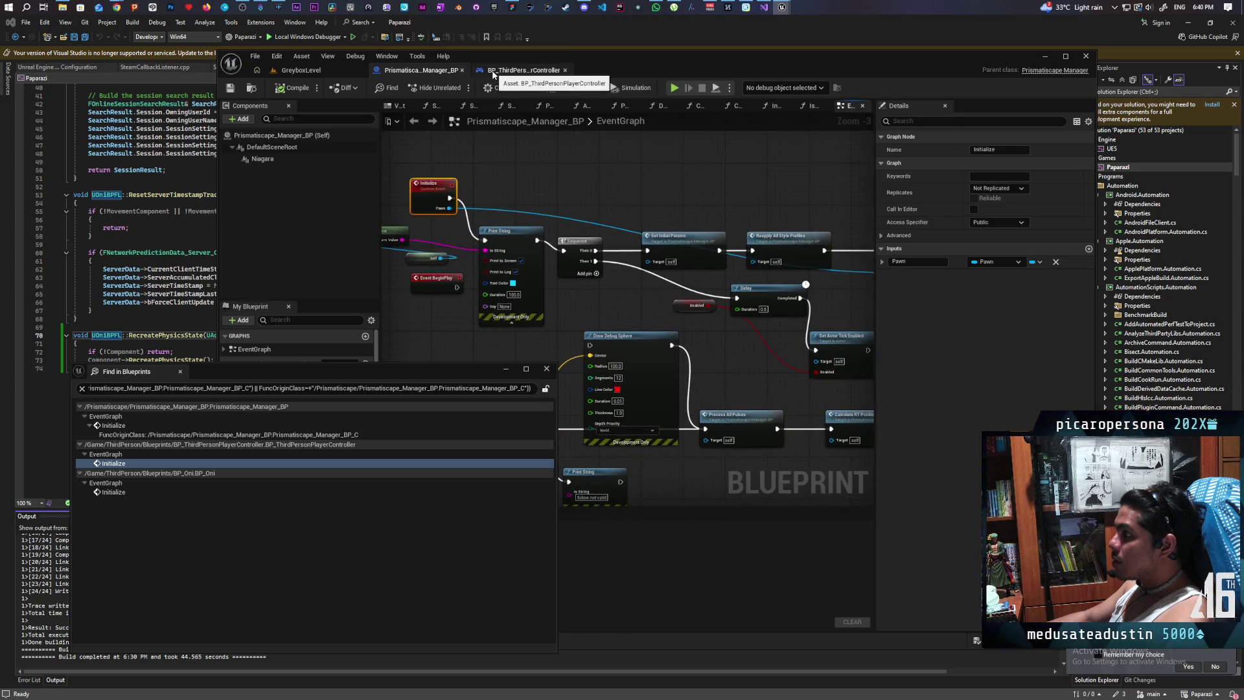
{"action": "left_click", "coordinate": [493, 73]}
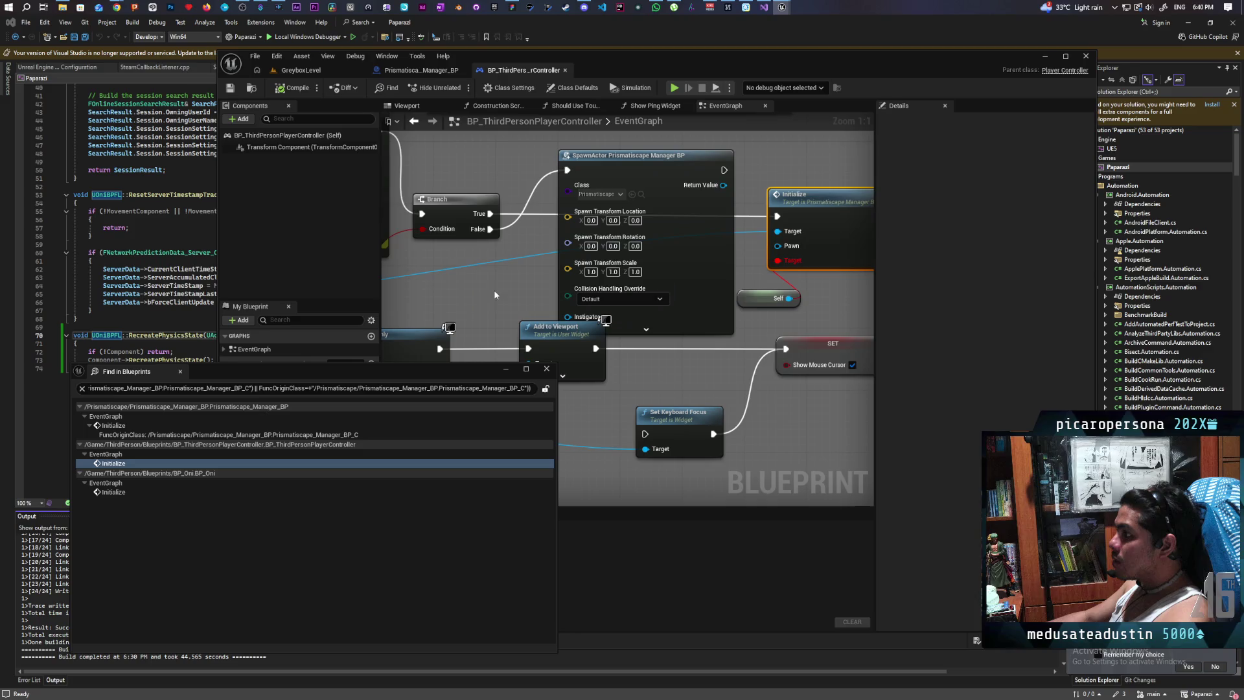
{"action": "mouse_move", "coordinate": [480, 289]}
{"action": "left_mouse_down"}
{"action": "mouse_move", "coordinate": [510, 275]}
{"action": "mouse_move", "coordinate": [521, 406]}
{"action": "mouse_move", "coordinate": [601, 412]}
{"action": "mouse_move", "coordinate": [399, 242]}
{"action": "left_mouse_up"}
- Remove the stale Target pin and try wiring Self into Initialize's Pawn input
{"action": "left_click_drag", "start_coordinate": [719, 236], "coordinate": [702, 234]}
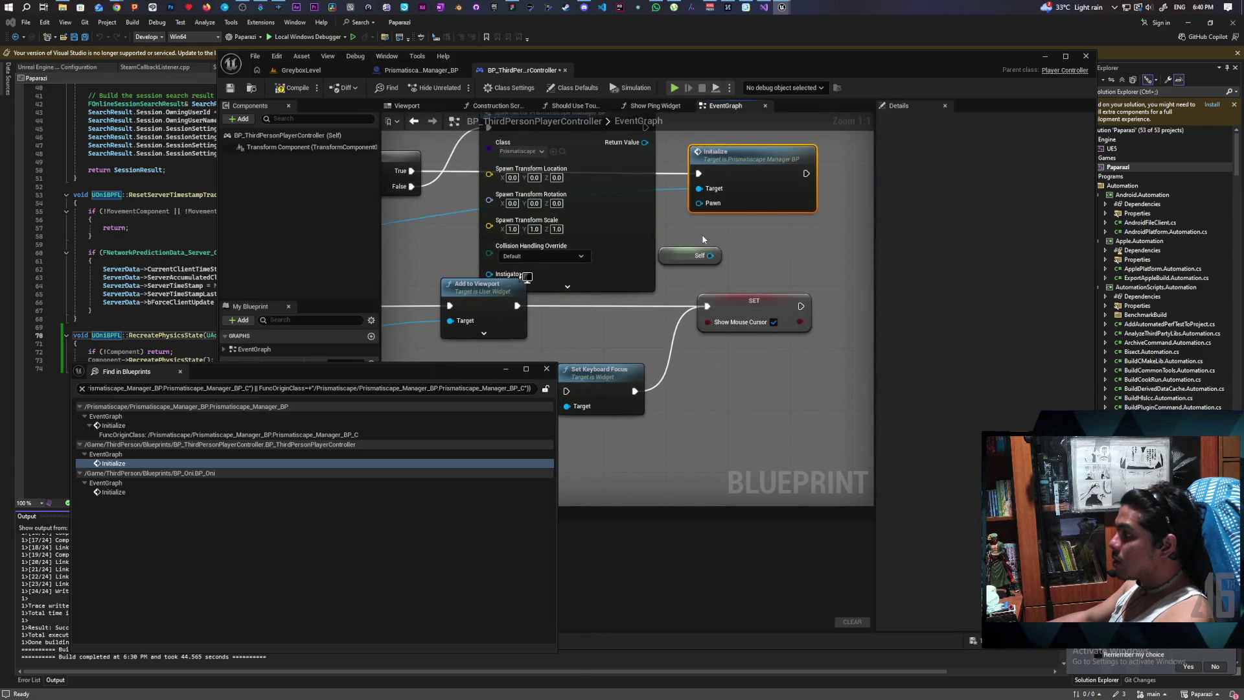
{"action": "scroll", "coordinate": [728, 232], "scroll_direction": "down", "scroll_amount": 3}
{"action": "scroll", "coordinate": [688, 245], "scroll_direction": "up", "scroll_amount": 3}
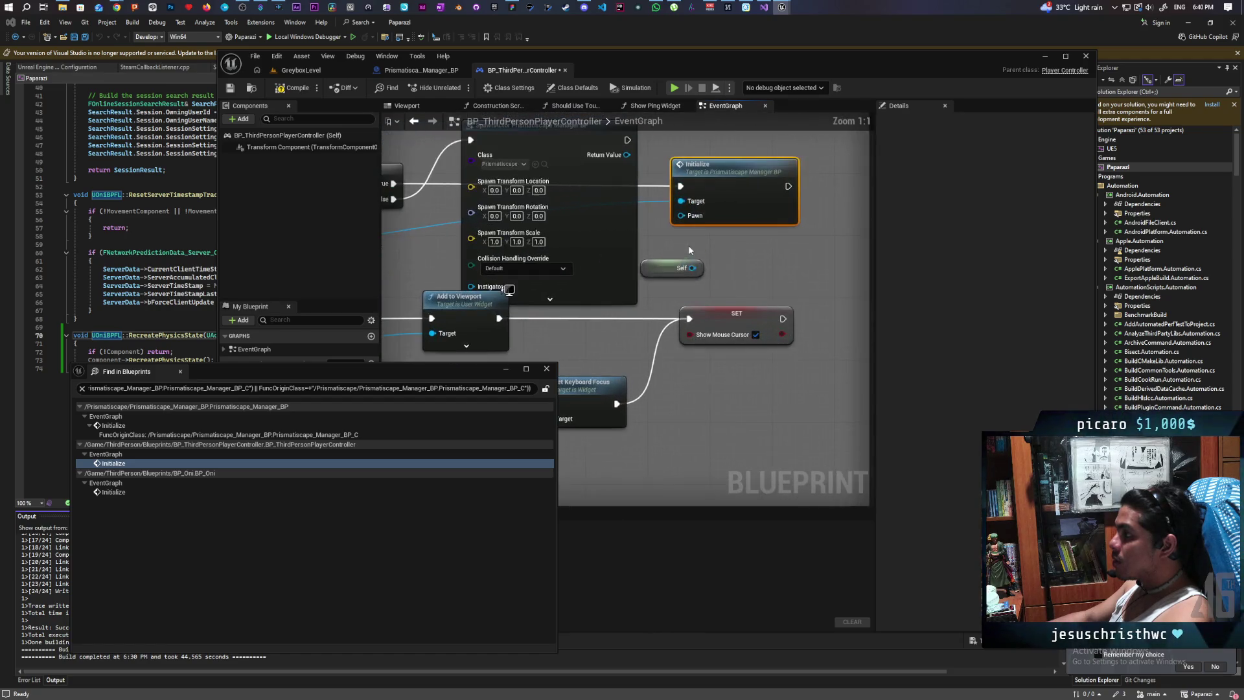
{"action": "mouse_move", "coordinate": [693, 270]}
{"action": "left_mouse_down"}
{"action": "mouse_move", "coordinate": [685, 216]}
{"action": "mouse_move", "coordinate": [723, 253]}
{"action": "left_mouse_up"}
{"action": "key", "text": "Escape"}
{"action": "scroll", "coordinate": [685, 245], "scroll_direction": "down", "scroll_amount": 4}
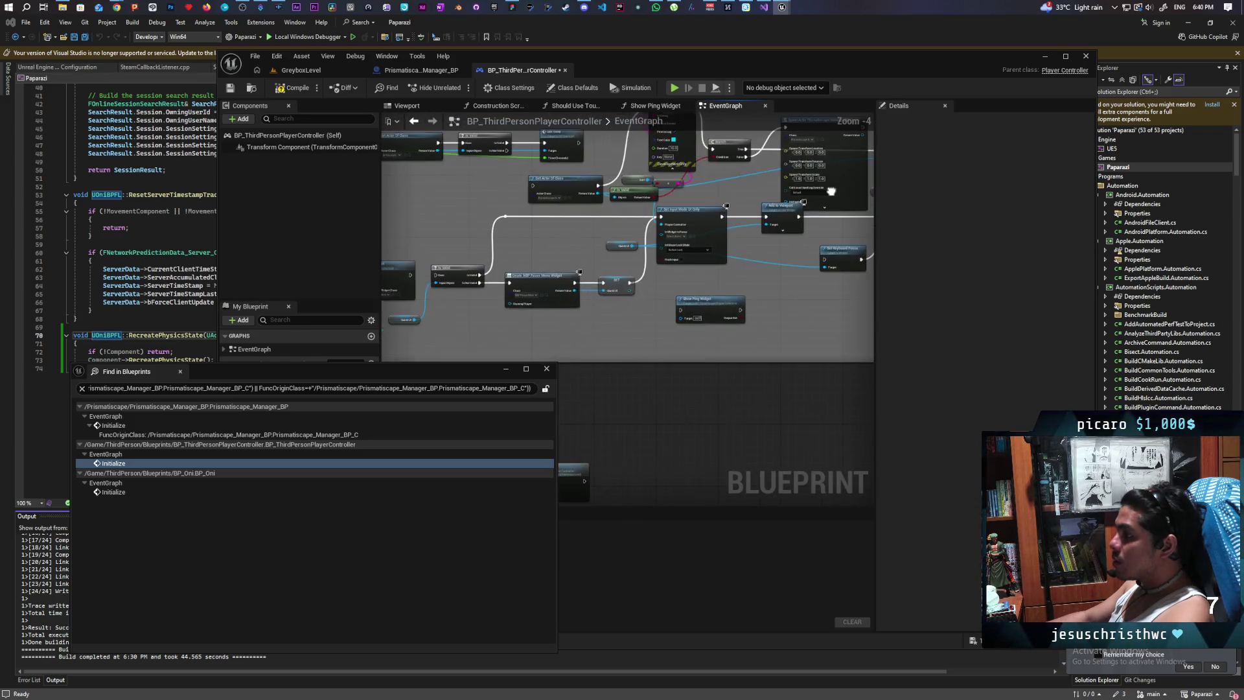
{"action": "scroll", "coordinate": [628, 242], "scroll_direction": "up", "scroll_amount": 2}
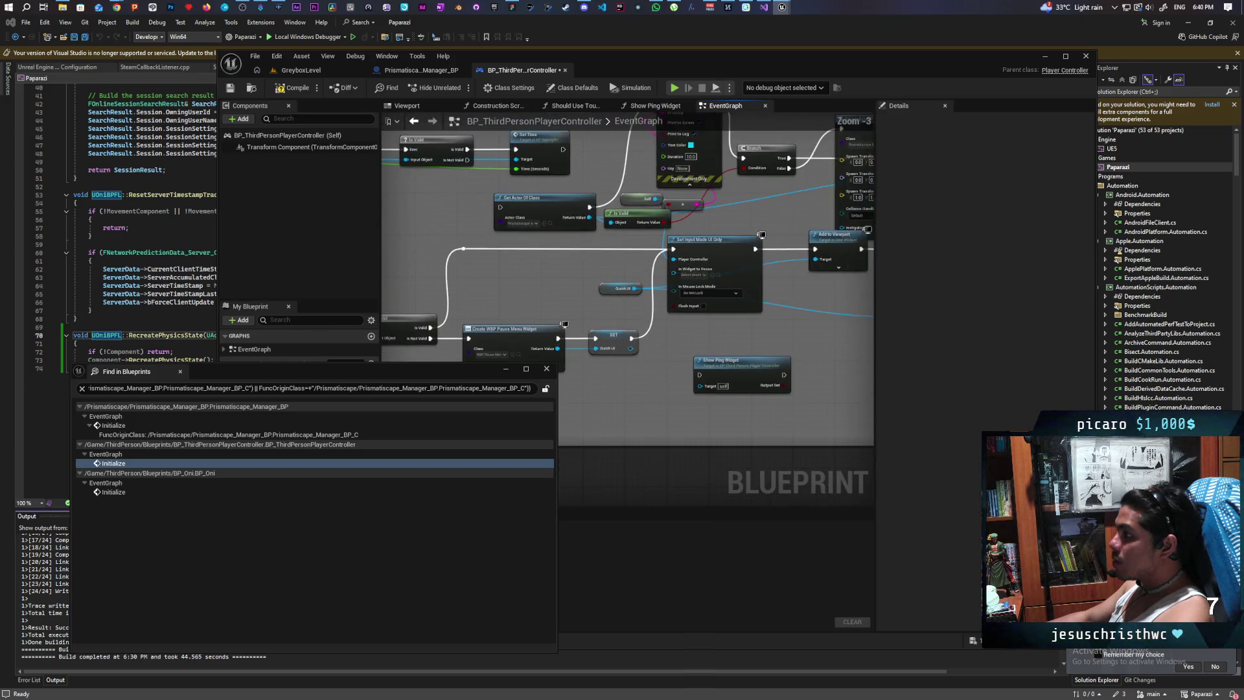
{"action": "mouse_move", "coordinate": [500, 356]}
{"action": "left_mouse_down"}
{"action": "mouse_move", "coordinate": [421, 272]}
{"action": "mouse_move", "coordinate": [383, 260]}
{"action": "mouse_move", "coordinate": [453, 282]}
{"action": "mouse_move", "coordinate": [523, 306]}
{"action": "mouse_move", "coordinate": [331, 303]}
{"action": "left_mouse_up"}
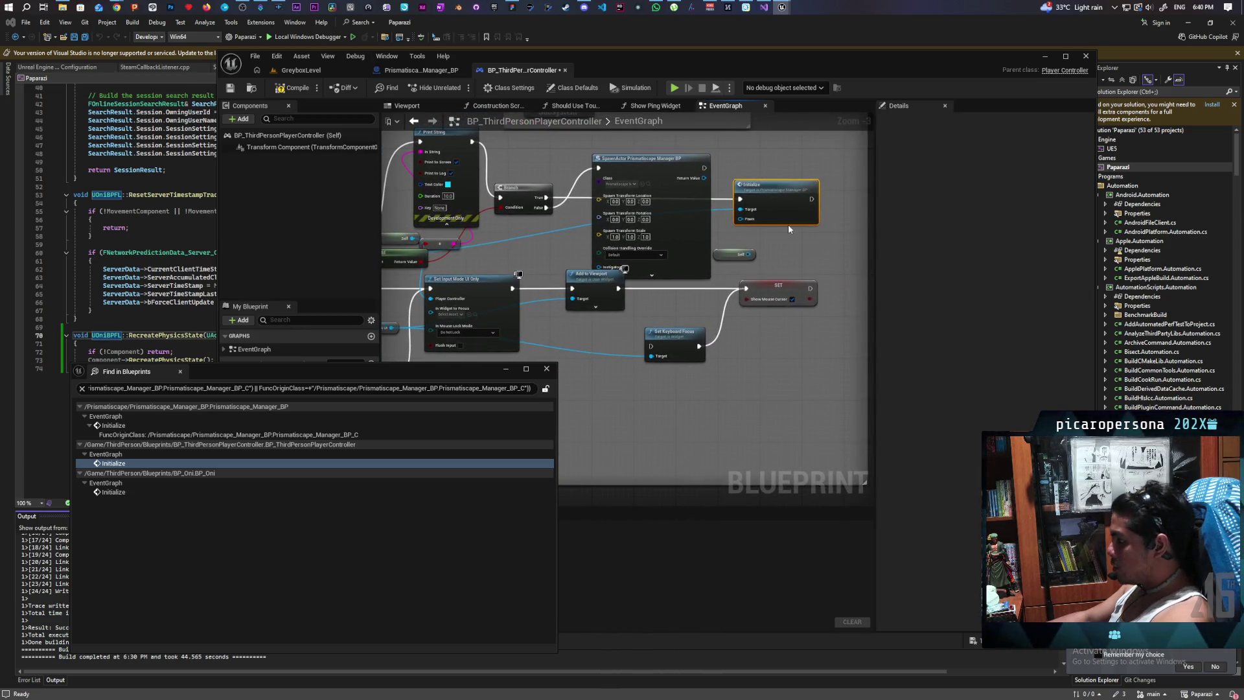
- Delete the Initialize node, then compile and save the player controller blueprint
{"action": "key", "text": "Delete"}
{"action": "left_click", "coordinate": [291, 88]}
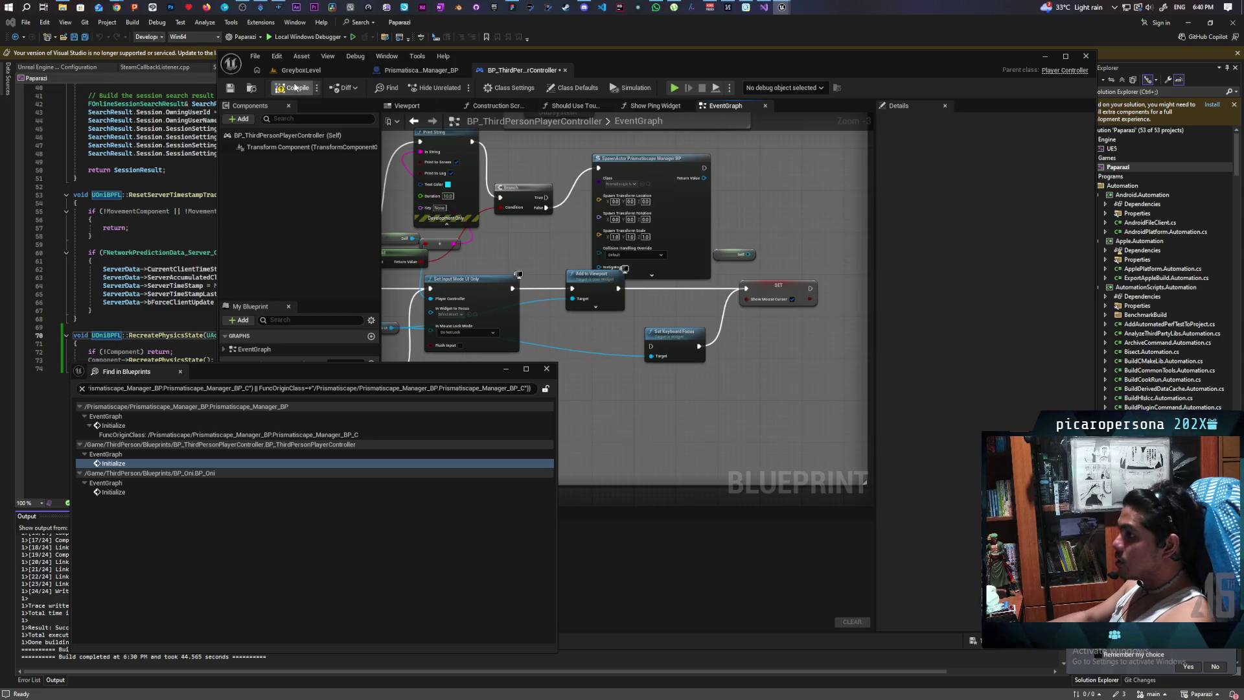
{"action": "left_click", "coordinate": [230, 88]}
- Open BP_Oni's event graph at its Initialize call from the Find in Blueprints results
{"action": "left_click", "coordinate": [421, 70]}
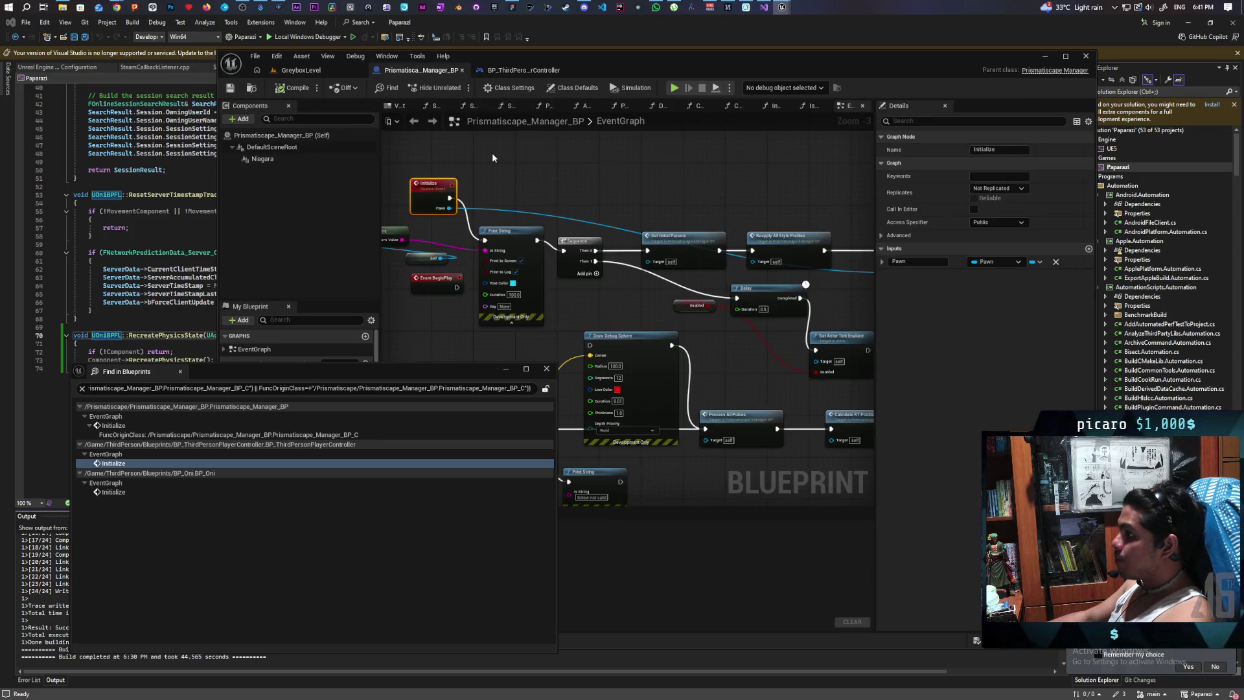
{"action": "left_click", "coordinate": [121, 492]}
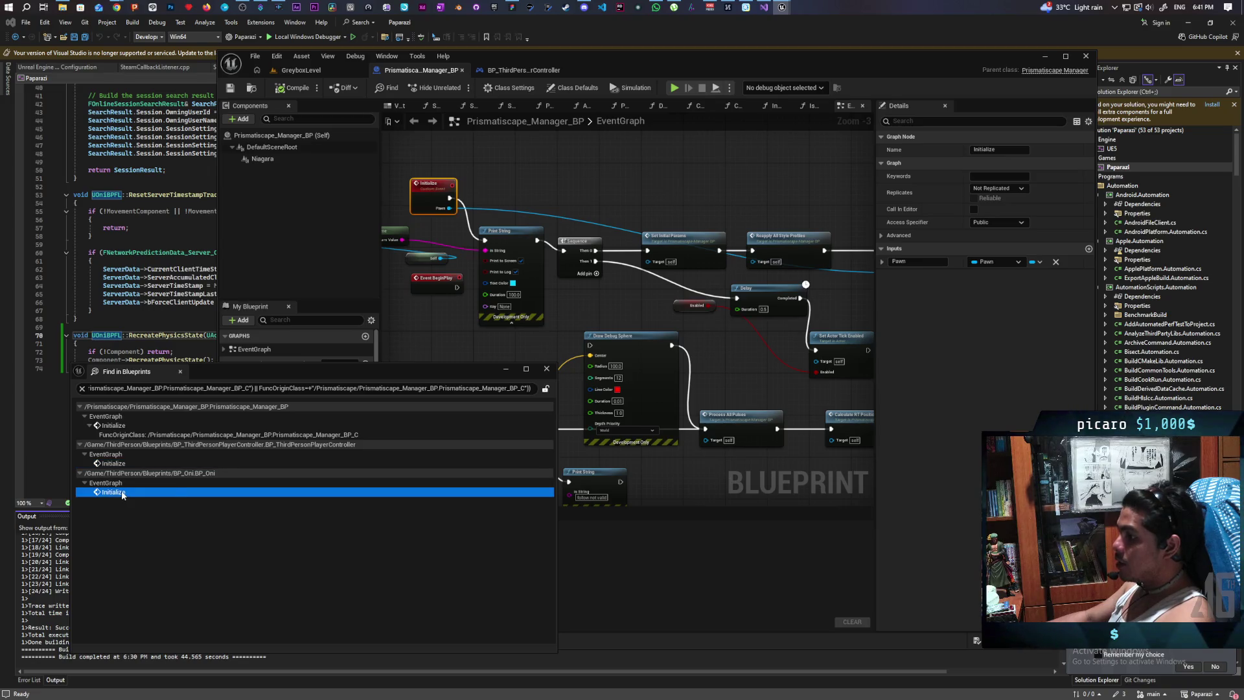
{"action": "double_click", "coordinate": [123, 494]}
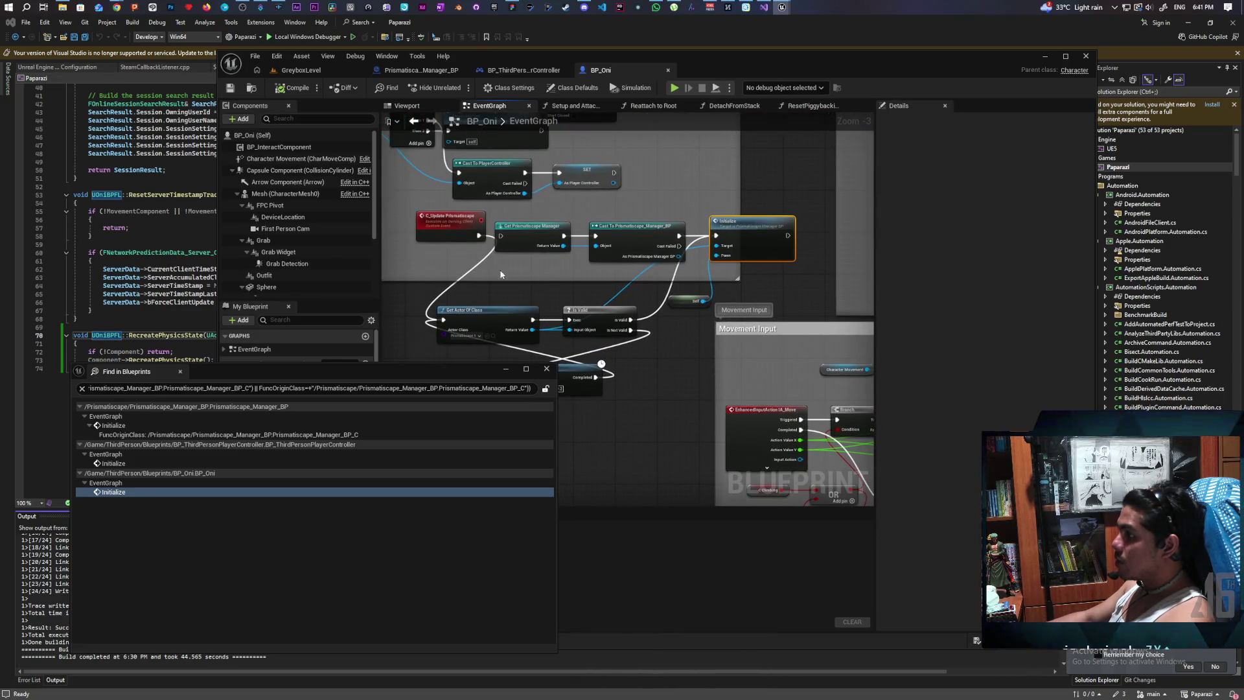
{"action": "mouse_move", "coordinate": [440, 241]}
{"action": "left_mouse_down"}
{"action": "mouse_move", "coordinate": [480, 176]}
{"action": "mouse_move", "coordinate": [431, 253]}
{"action": "left_mouse_up"}
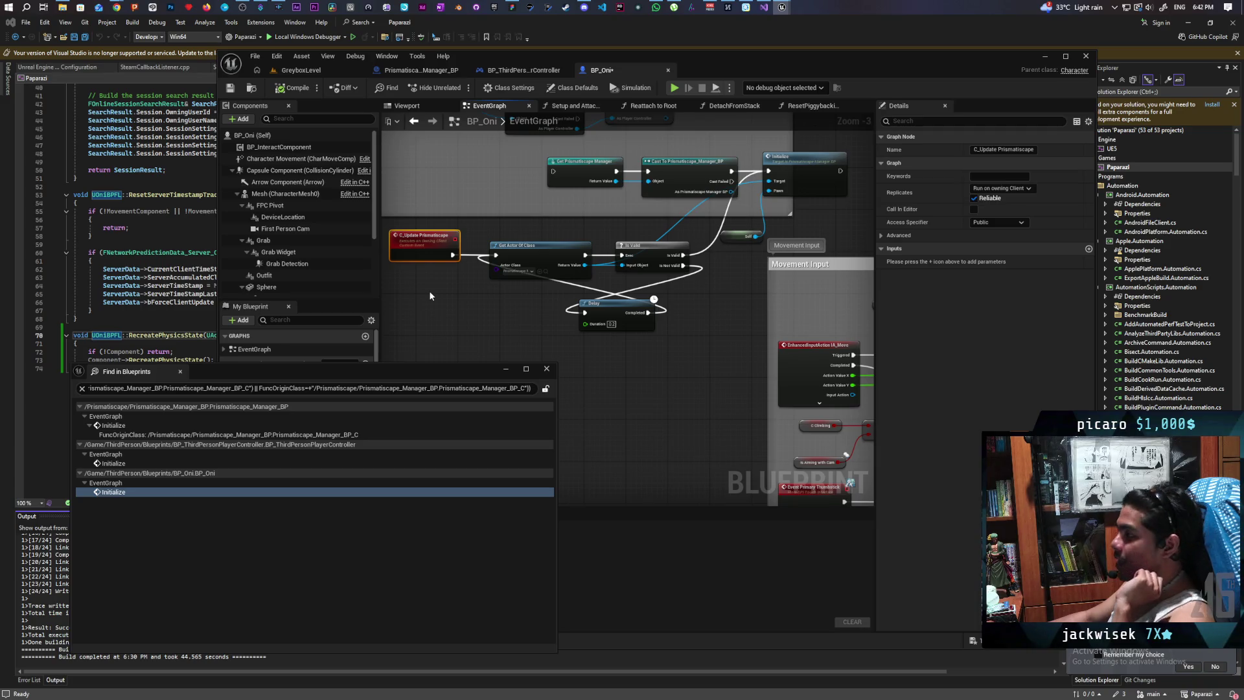
- Move the Delay node under Get Actor Of Class and open C_Update Prismatiscape's Find References menu
{"action": "left_click_drag", "start_coordinate": [429, 296], "coordinate": [608, 300]}
{"action": "left_click_drag", "start_coordinate": [681, 327], "coordinate": [637, 322]}
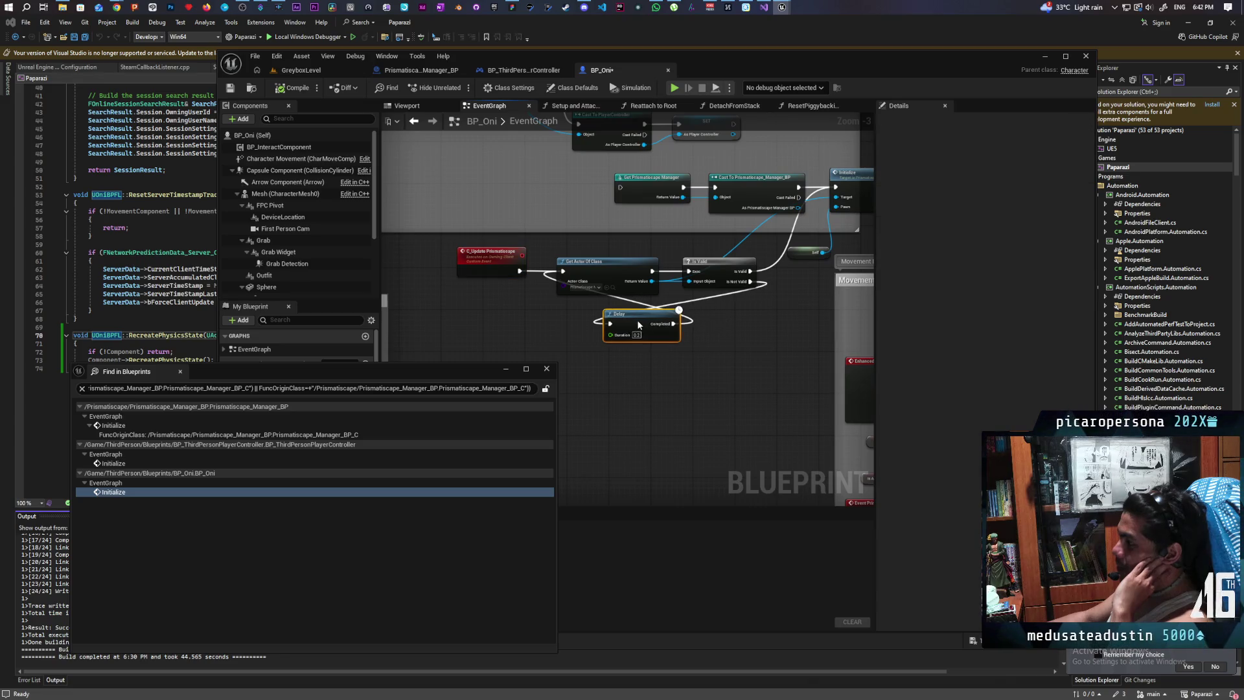
{"action": "mouse_move", "coordinate": [723, 326]}
{"action": "left_mouse_down"}
{"action": "mouse_move", "coordinate": [690, 366]}
{"action": "mouse_move", "coordinate": [704, 340]}
{"action": "left_mouse_up"}
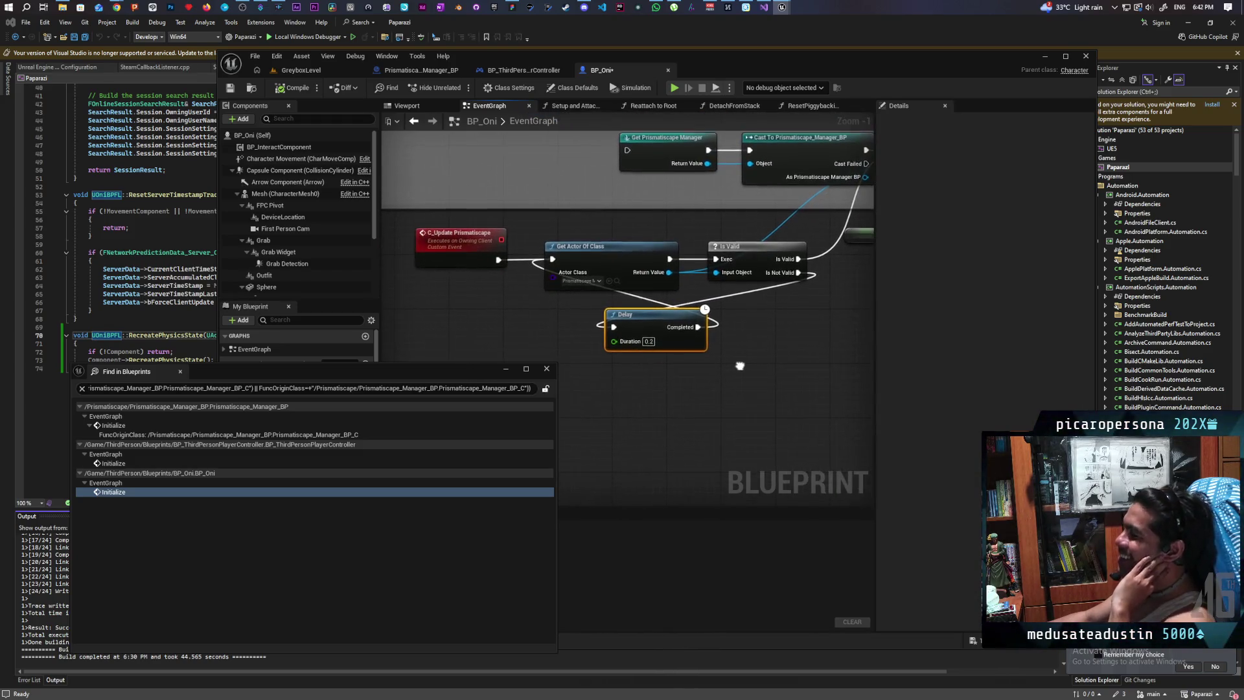
{"action": "scroll", "coordinate": [665, 356], "scroll_direction": "up", "scroll_amount": 2}
{"action": "left_click_drag", "start_coordinate": [676, 333], "coordinate": [732, 345]}
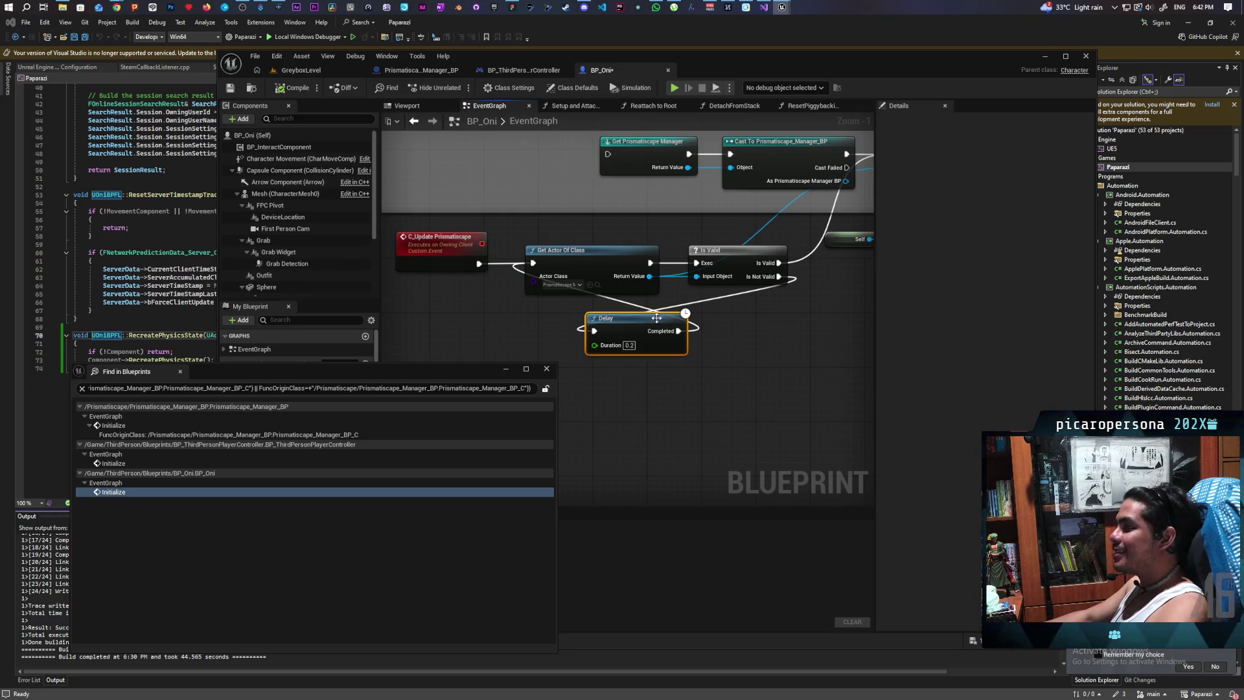
{"action": "scroll", "coordinate": [522, 317], "scroll_direction": "down", "scroll_amount": 4}
{"action": "scroll", "coordinate": [523, 318], "scroll_direction": "up", "scroll_amount": 2}
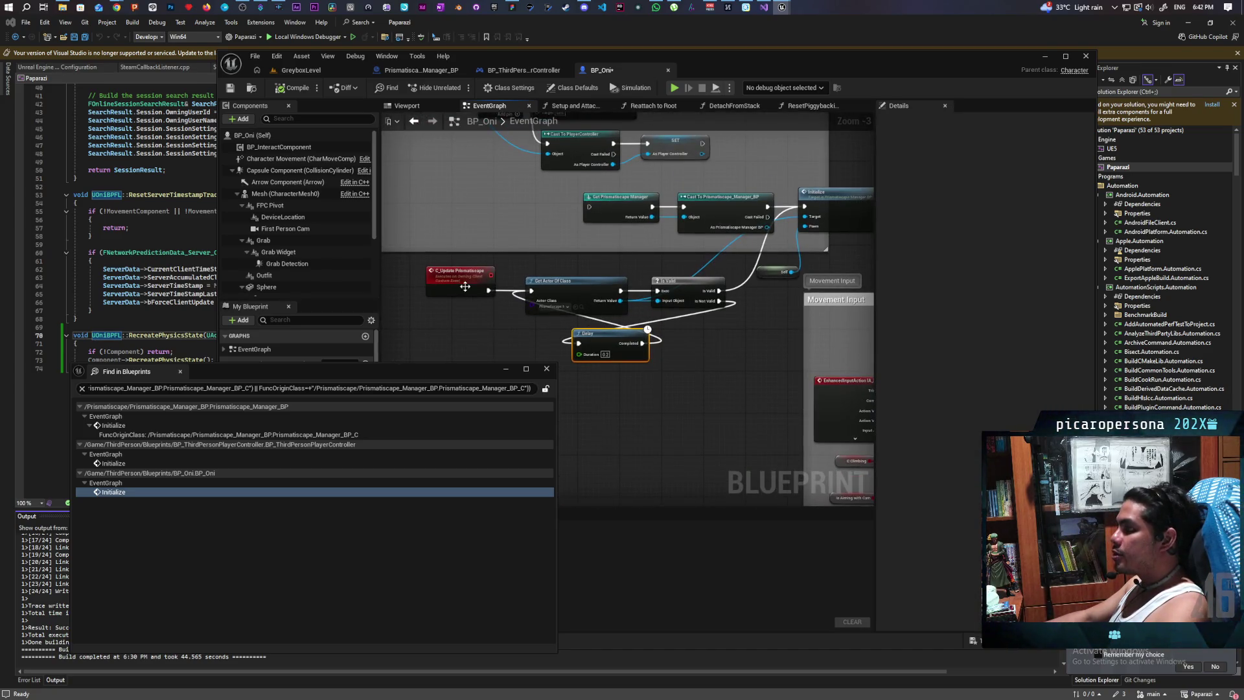
{"action": "right_click", "coordinate": [464, 285]}
{"action": "mouse_move", "coordinate": [534, 386]}
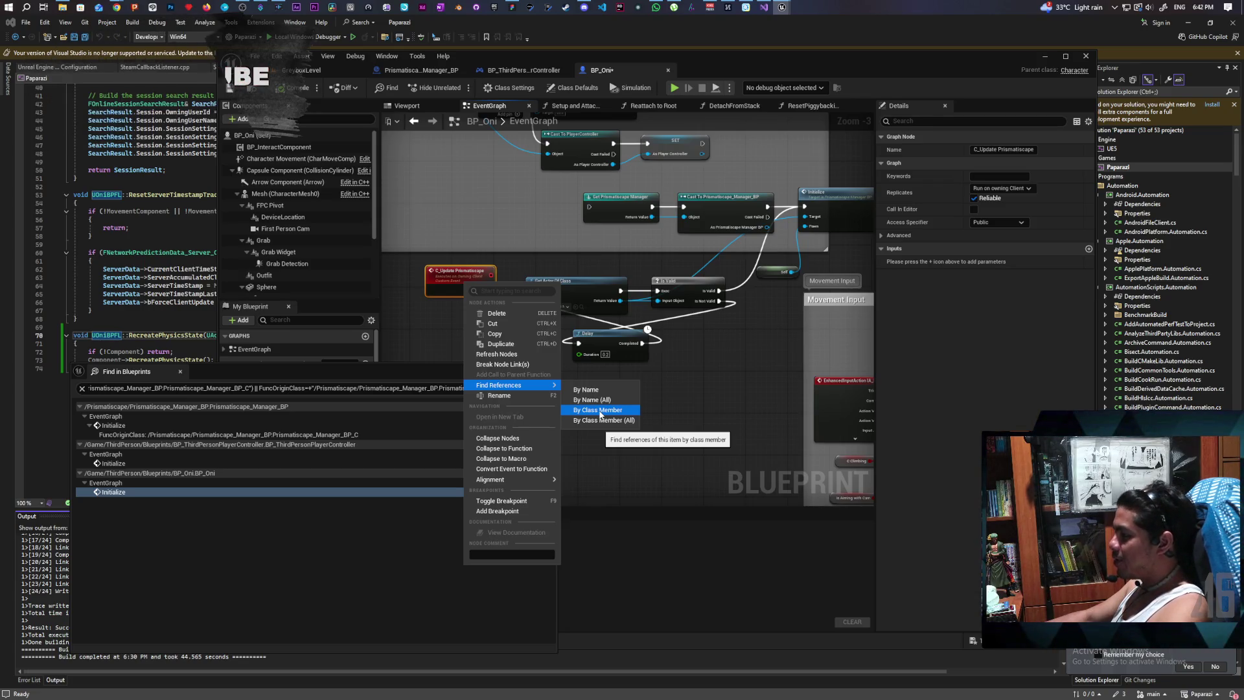
- Find C_Update Prismatiscape's class-member references and jump to its call from Event Possessed's Sequence
{"action": "left_click", "coordinate": [600, 411]}
{"action": "mouse_move", "coordinate": [464, 370]}
{"action": "left_mouse_down"}
{"action": "mouse_move", "coordinate": [1041, 301]}
{"action": "mouse_move", "coordinate": [951, 218]}
{"action": "left_mouse_up"}
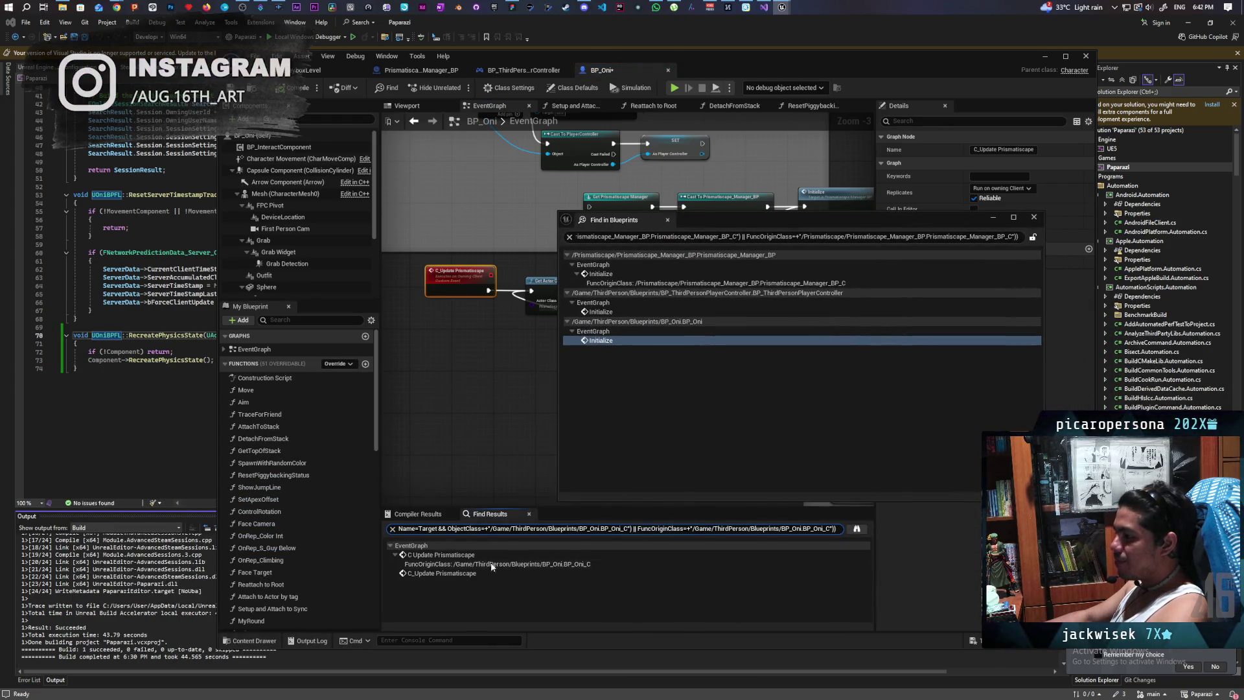
{"action": "double_click", "coordinate": [447, 573]}
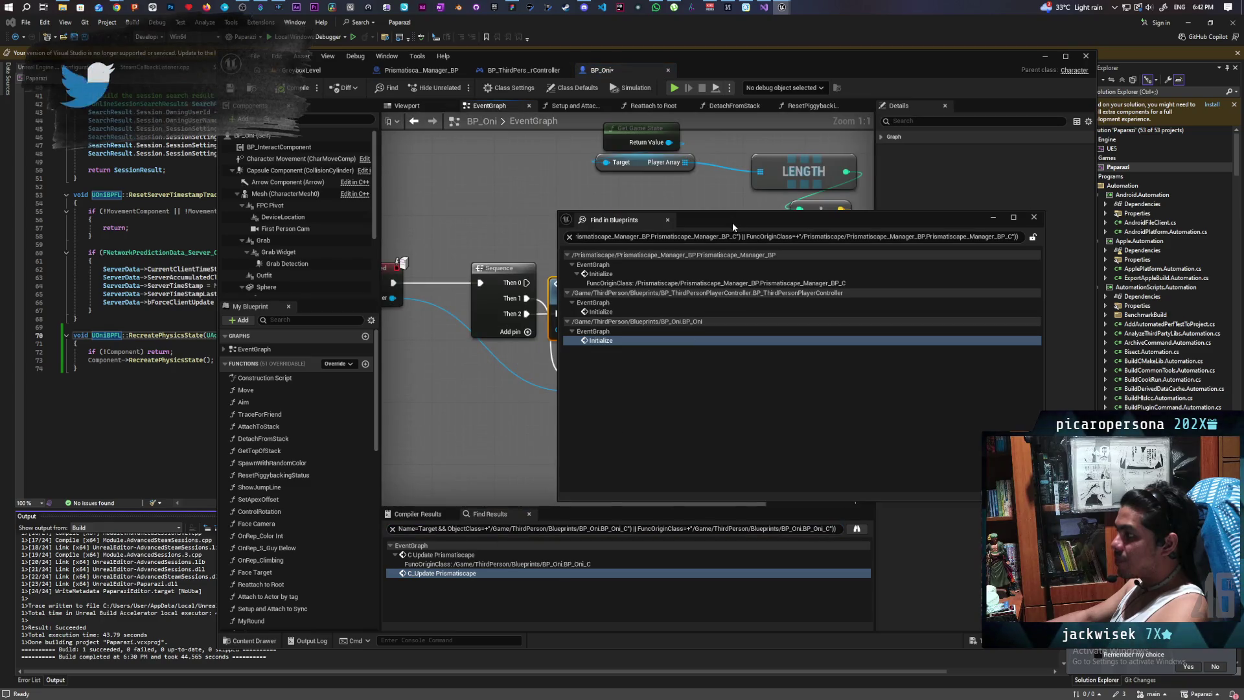
{"action": "left_click_drag", "start_coordinate": [734, 226], "coordinate": [625, 511]}
{"action": "mouse_move", "coordinate": [536, 428]}
{"action": "left_mouse_down"}
{"action": "mouse_move", "coordinate": [718, 396]}
{"action": "mouse_move", "coordinate": [596, 402]}
{"action": "mouse_move", "coordinate": [570, 376]}
{"action": "mouse_move", "coordinate": [627, 348]}
{"action": "mouse_move", "coordinate": [617, 383]}
{"action": "left_mouse_up"}
{"action": "left_click", "coordinate": [453, 233]}
- Follow the Sequence outputs to the C Update Prismatiscape call node and select it
{"action": "mouse_move", "coordinate": [540, 340]}
{"action": "left_mouse_down"}
{"action": "mouse_move", "coordinate": [485, 329]}
{"action": "mouse_move", "coordinate": [558, 337]}
{"action": "left_mouse_up"}
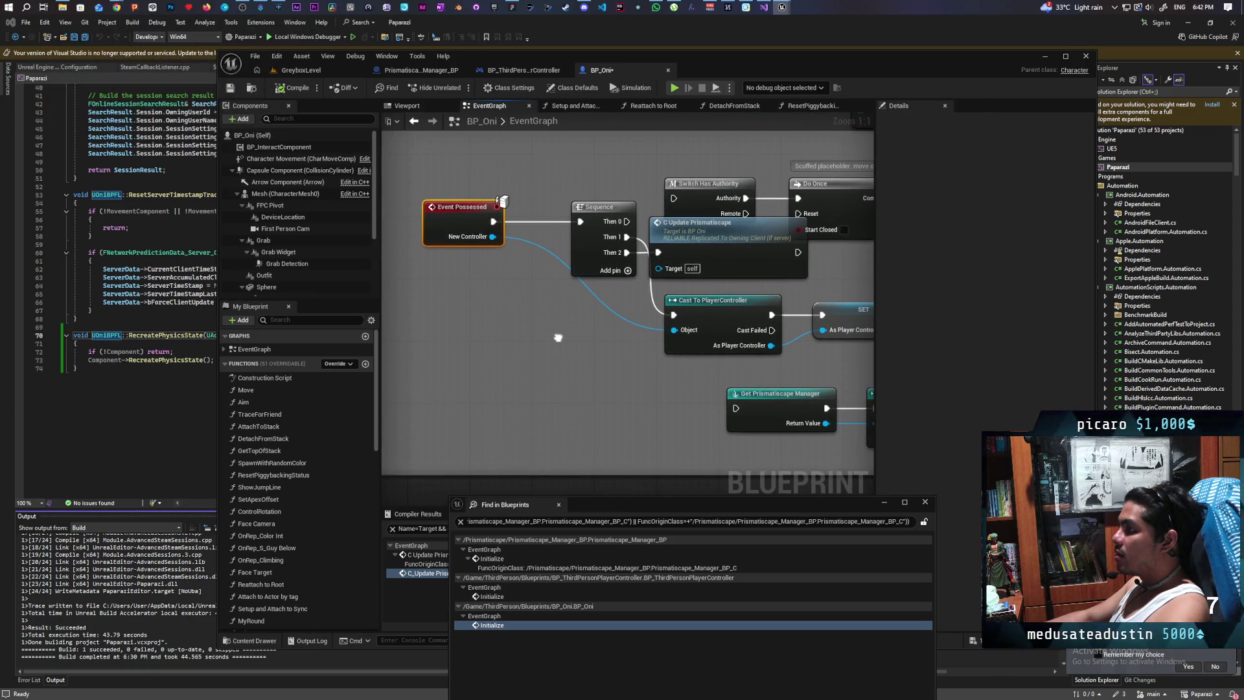
{"action": "left_click_drag", "start_coordinate": [497, 177], "coordinate": [497, 176]}
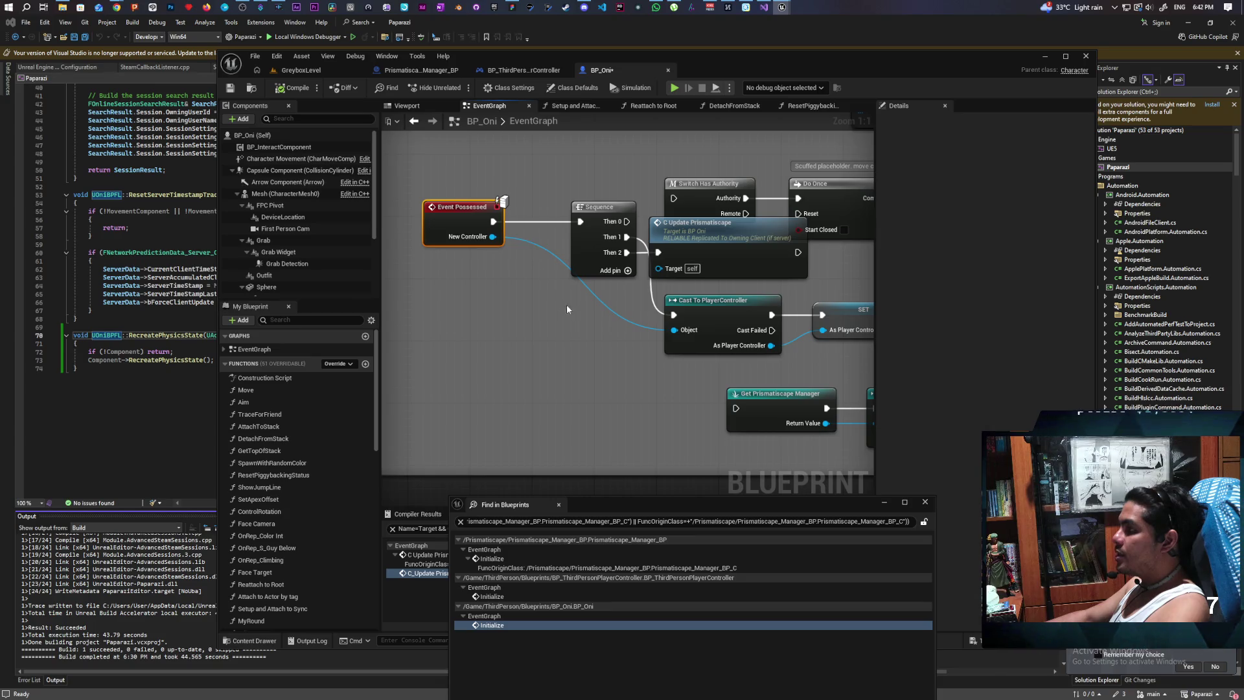
{"action": "left_click", "coordinate": [728, 266]}
- Inspect the Get Actor Of Class, Is Valid, Delay chain's Initialize node, then save BP_Oni
{"action": "mouse_move", "coordinate": [630, 341]}
{"action": "left_mouse_down"}
{"action": "mouse_move", "coordinate": [598, 342]}
{"action": "mouse_move", "coordinate": [594, 218]}
{"action": "mouse_move", "coordinate": [583, 358]}
{"action": "mouse_move", "coordinate": [569, 253]}
{"action": "mouse_move", "coordinate": [538, 272]}
{"action": "mouse_move", "coordinate": [516, 222]}
{"action": "mouse_move", "coordinate": [441, 190]}
{"action": "mouse_move", "coordinate": [304, 257]}
{"action": "left_mouse_up"}
{"action": "left_click", "coordinate": [730, 271]}
{"action": "mouse_move", "coordinate": [572, 319]}
{"action": "left_mouse_down"}
{"action": "mouse_move", "coordinate": [609, 272]}
{"action": "mouse_move", "coordinate": [672, 264]}
{"action": "left_mouse_up"}
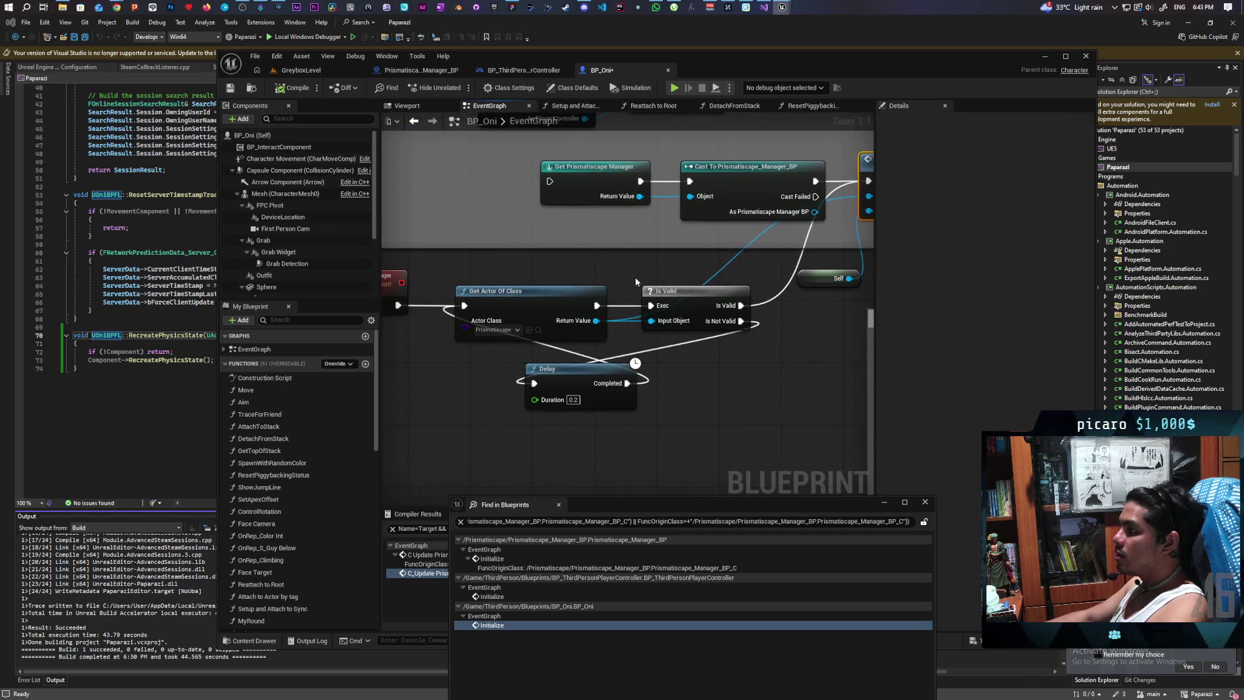
{"action": "left_click", "coordinate": [235, 91]}
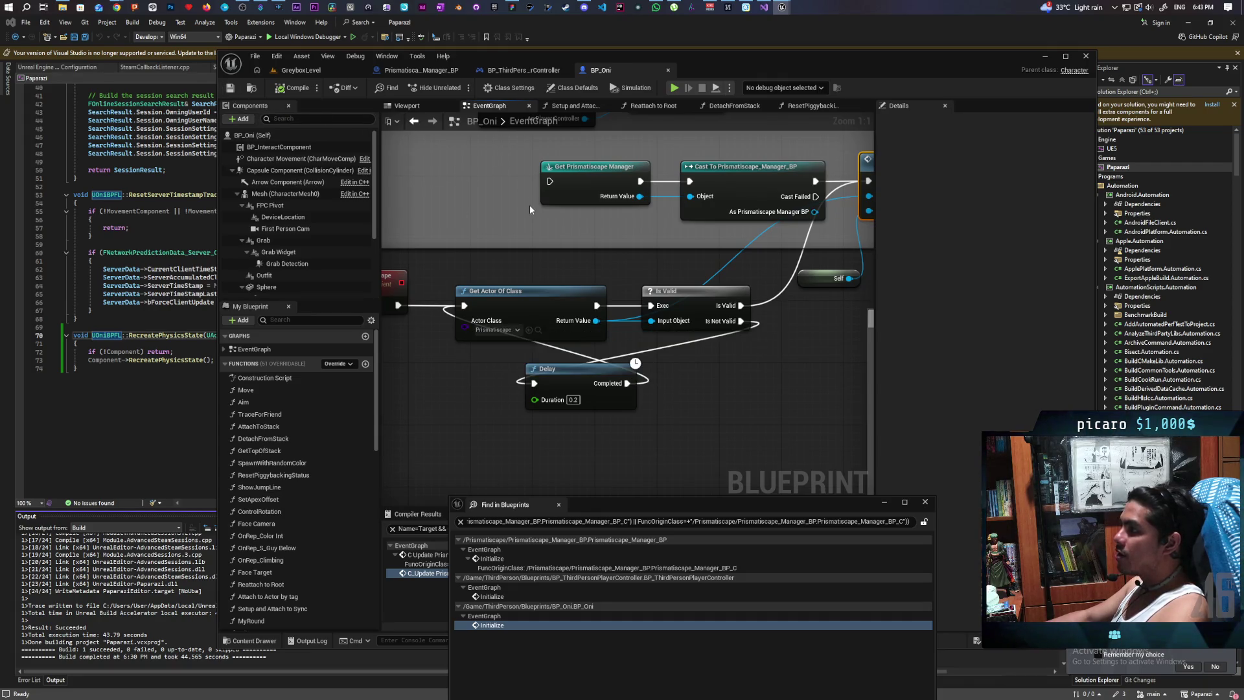